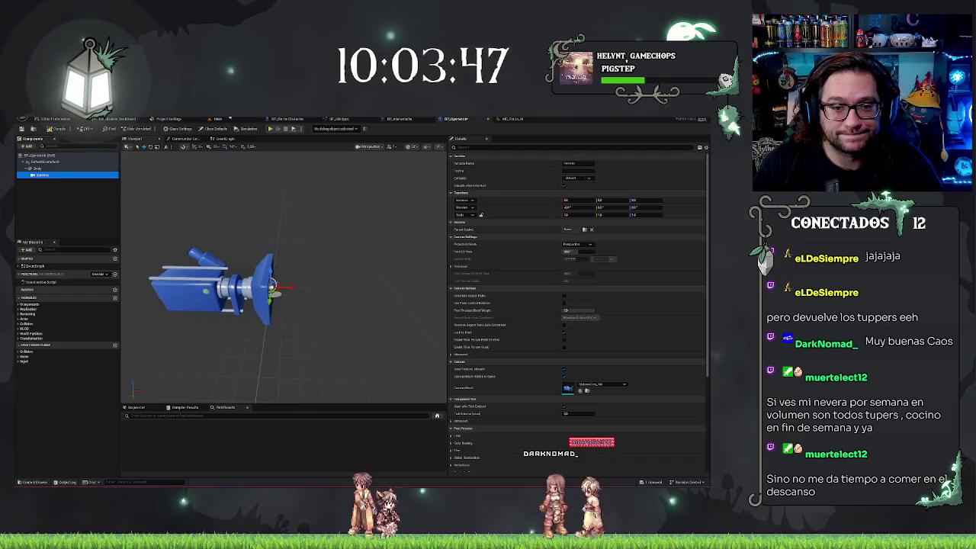
# Select the blueprint's Camera component and orbit to a side view of it.
pyautogui.moveTo(272, 288); pyautogui.dragTo(304, 297)
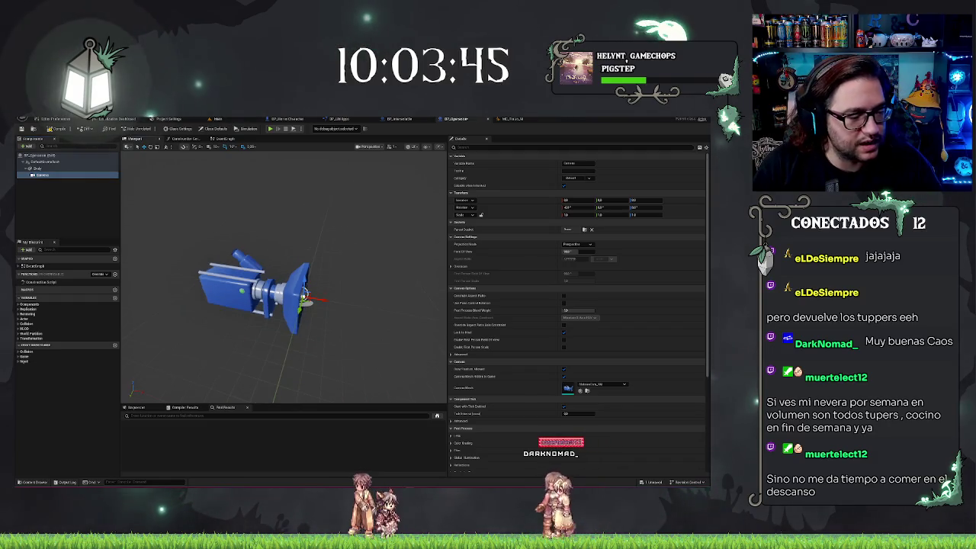
pyautogui.scroll(-5, 276, 241)
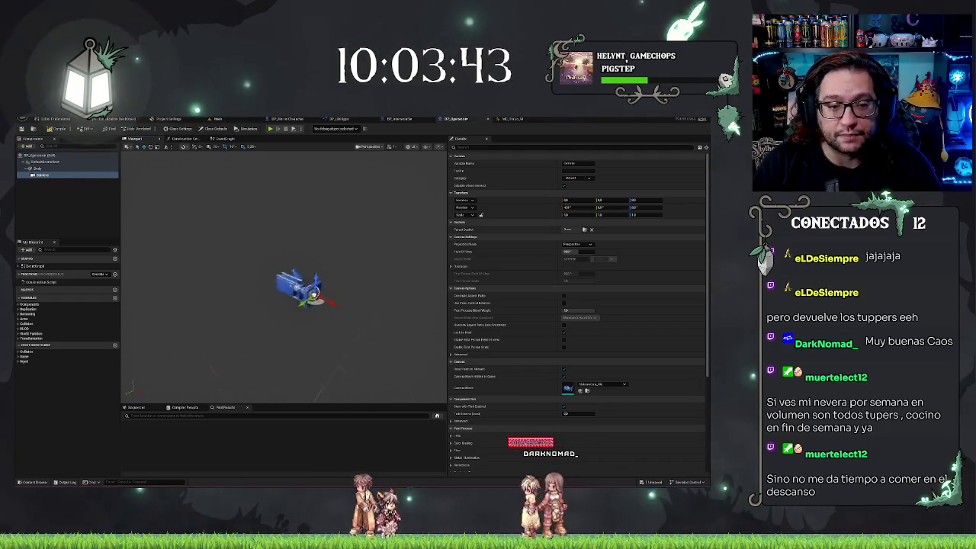
pyautogui.click(96, 176)
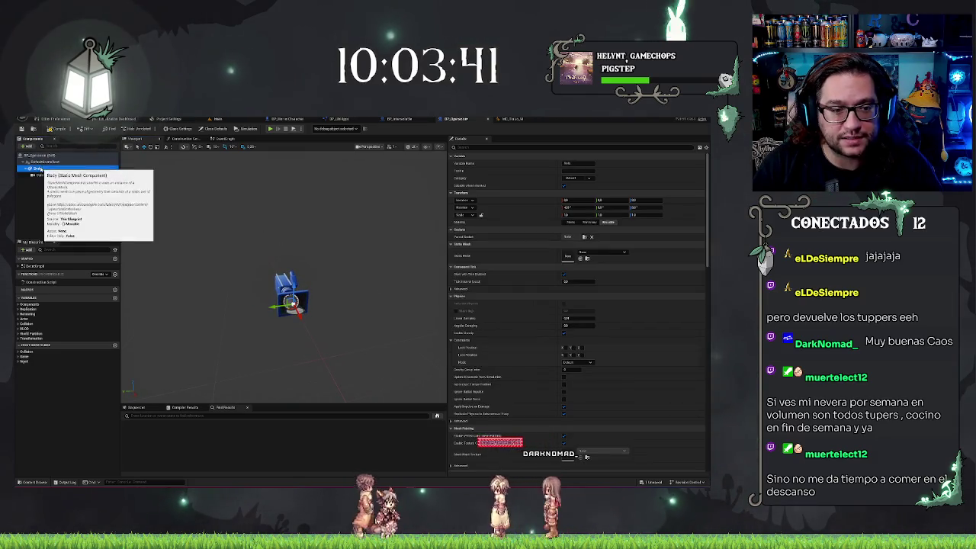
pyautogui.moveTo(192, 196); pyautogui.dragTo(164, 197)
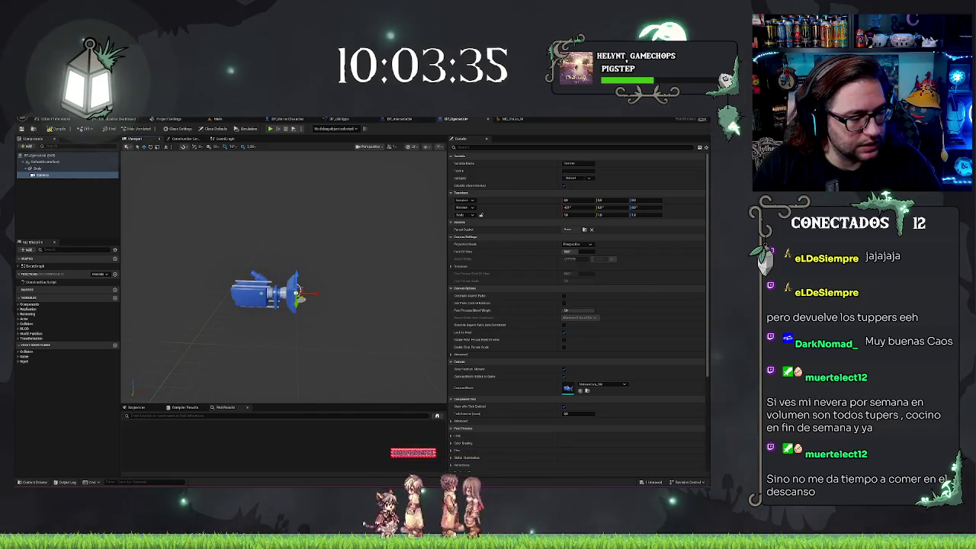
pyautogui.click(42, 175)
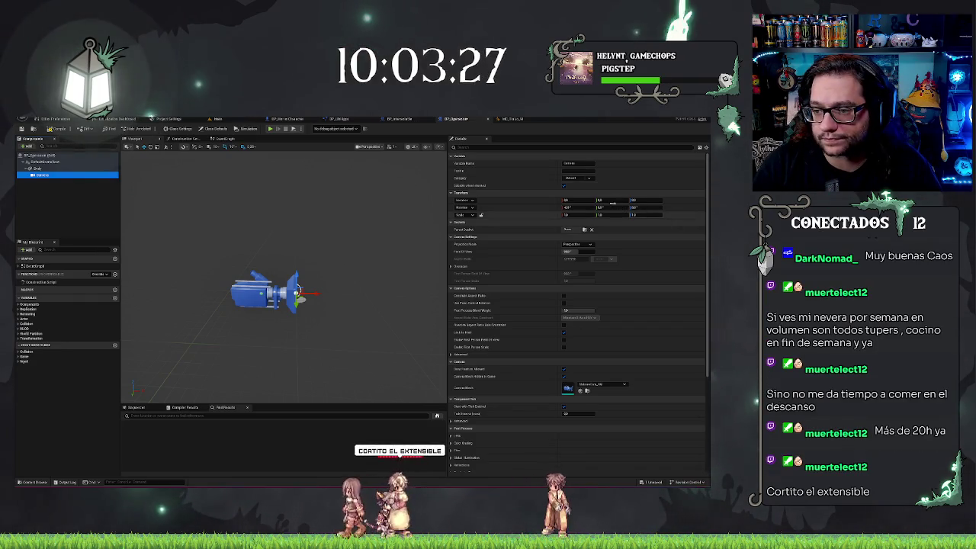
# Move the camera to Y 100 and Z 100 and rotate it 90° around Z.
pyautogui.click(600, 200)
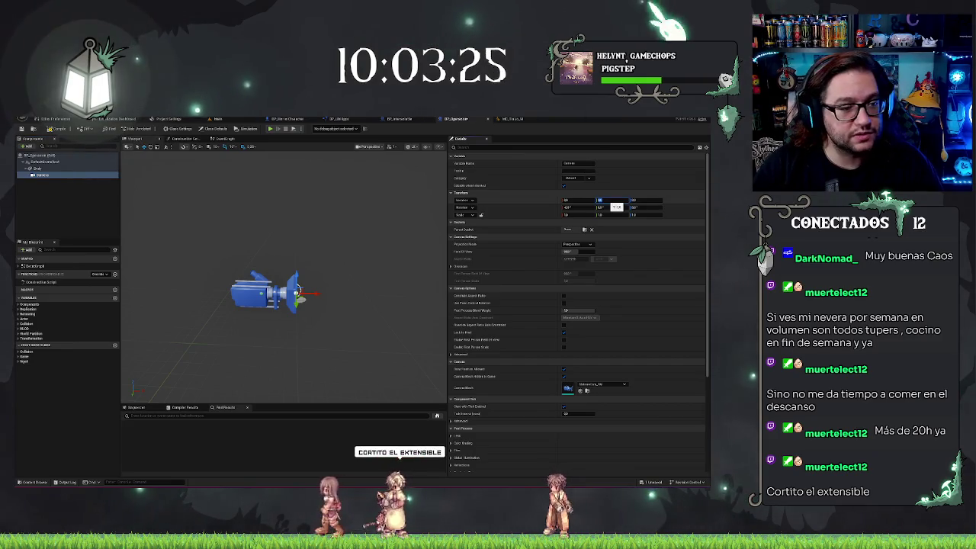
pyautogui.write('100')
pyautogui.press('Tab')
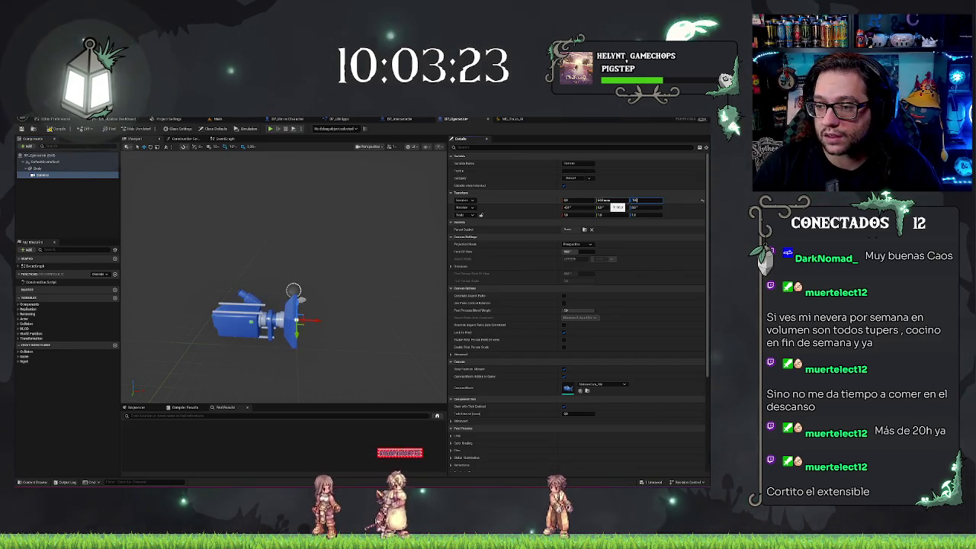
pyautogui.write('100')
pyautogui.press('Return')
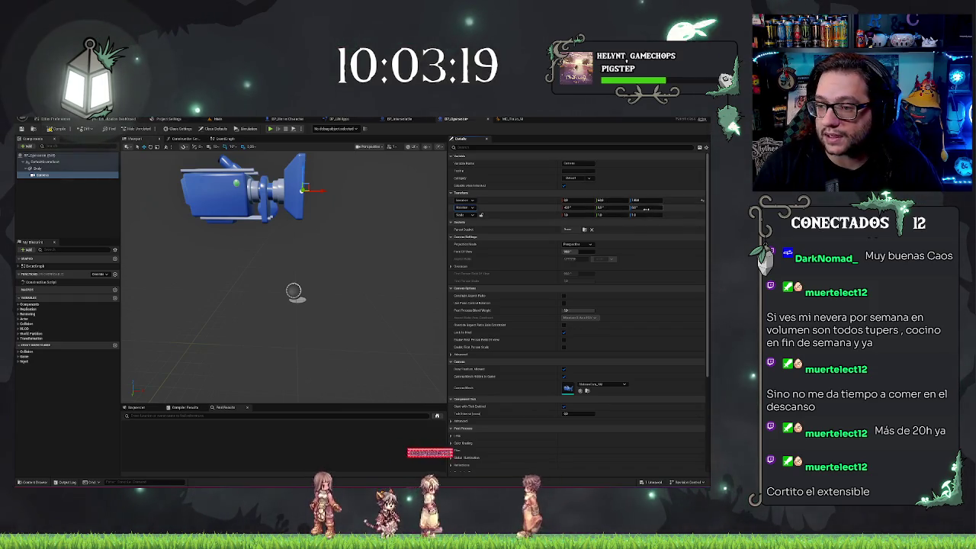
pyautogui.click(645, 208)
pyautogui.write('90')
pyautogui.press('Return')
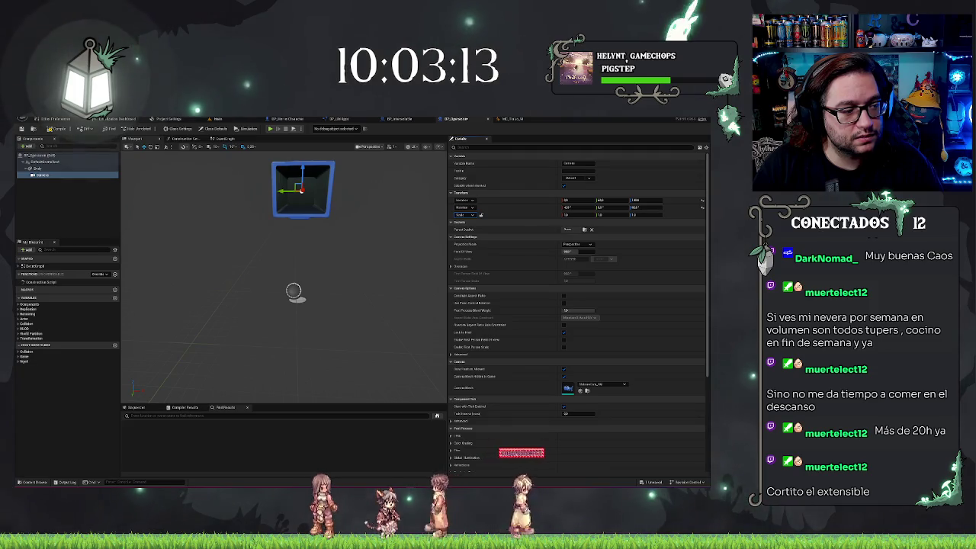
# Check the Body and Camera components, then switch to the MetaHuman character editor.
pyautogui.moveTo(215, 294)
pyautogui.mouseDown()
pyautogui.moveTo(244, 286)
pyautogui.moveTo(221, 278)
pyautogui.moveTo(236, 284)
pyautogui.mouseUp()
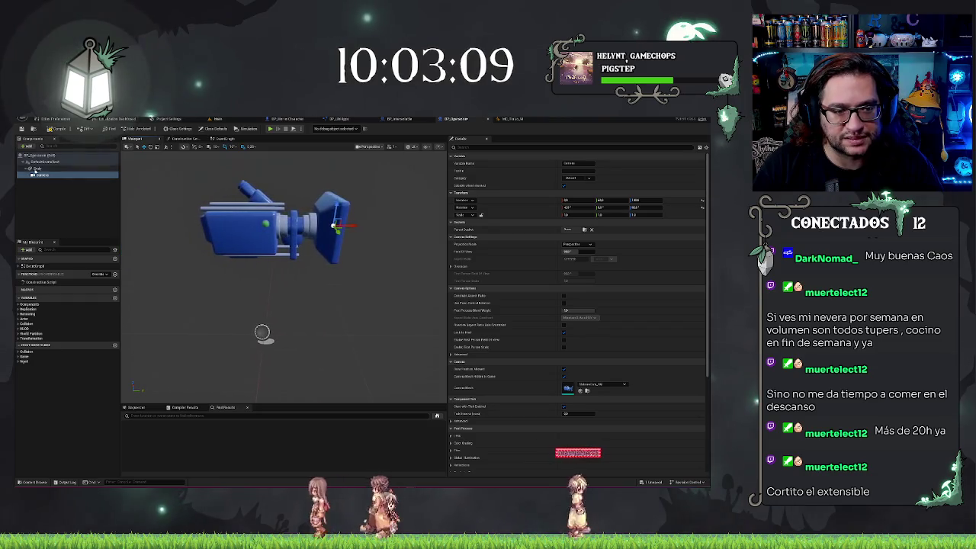
pyautogui.click(35, 168)
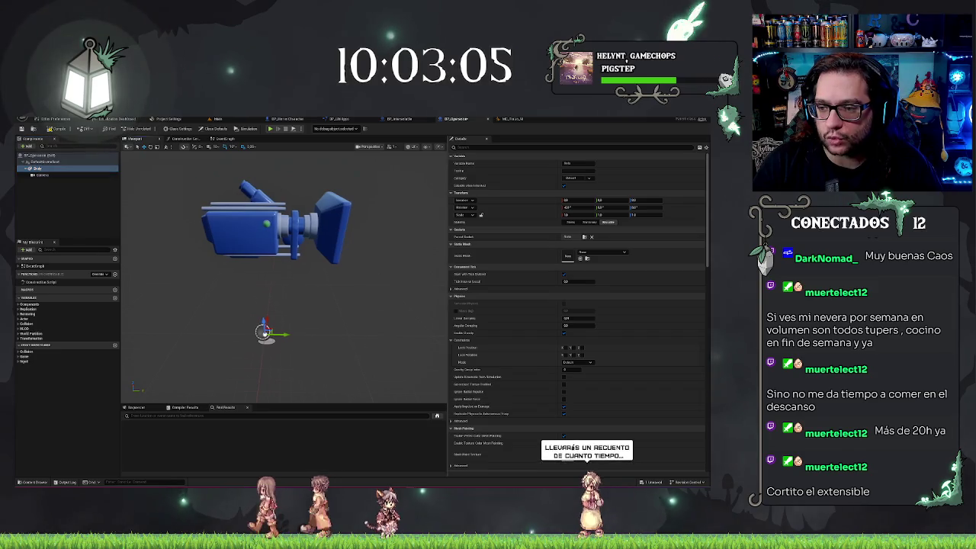
pyautogui.click(66, 176)
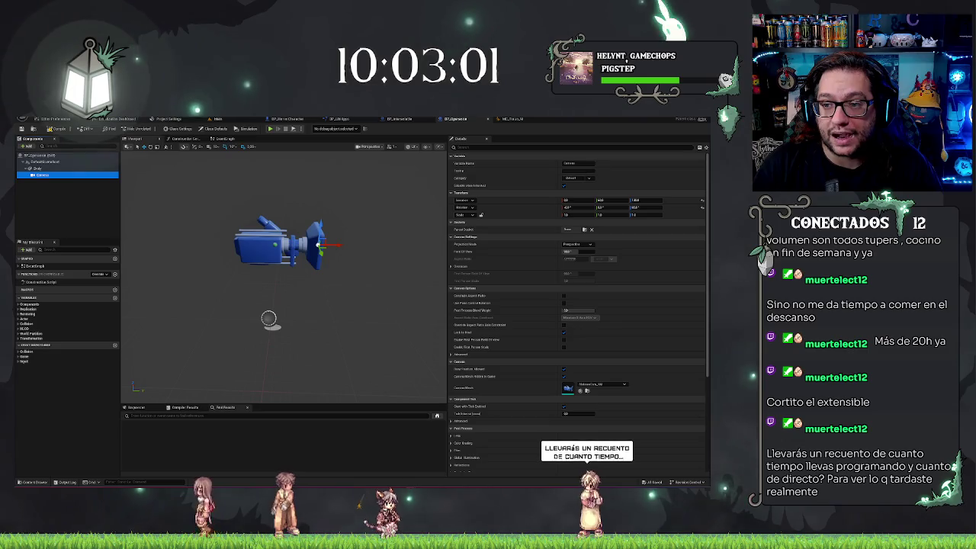
pyautogui.click(512, 119)
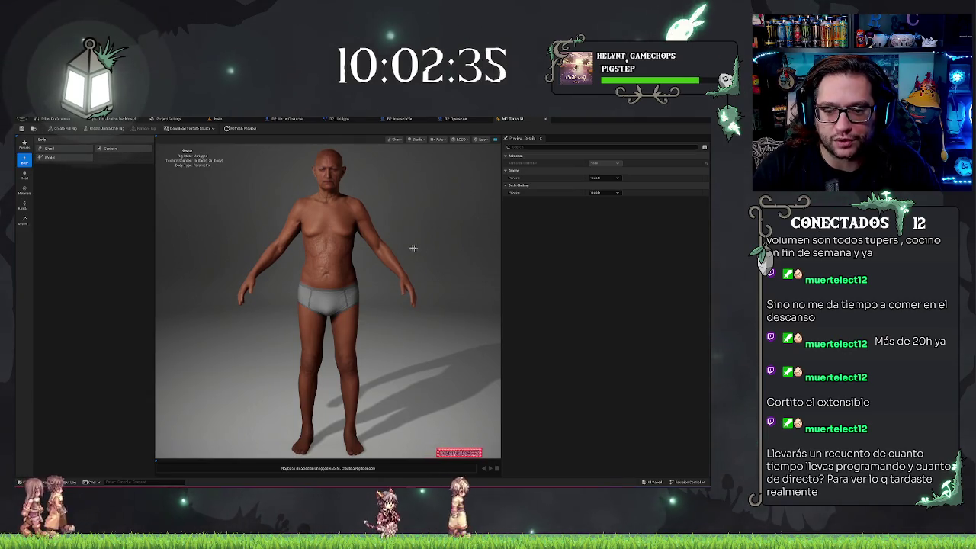
pyautogui.moveTo(414, 248)
pyautogui.mouseDown()
pyautogui.moveTo(337, 248)
pyautogui.moveTo(414, 247)
pyautogui.mouseUp()
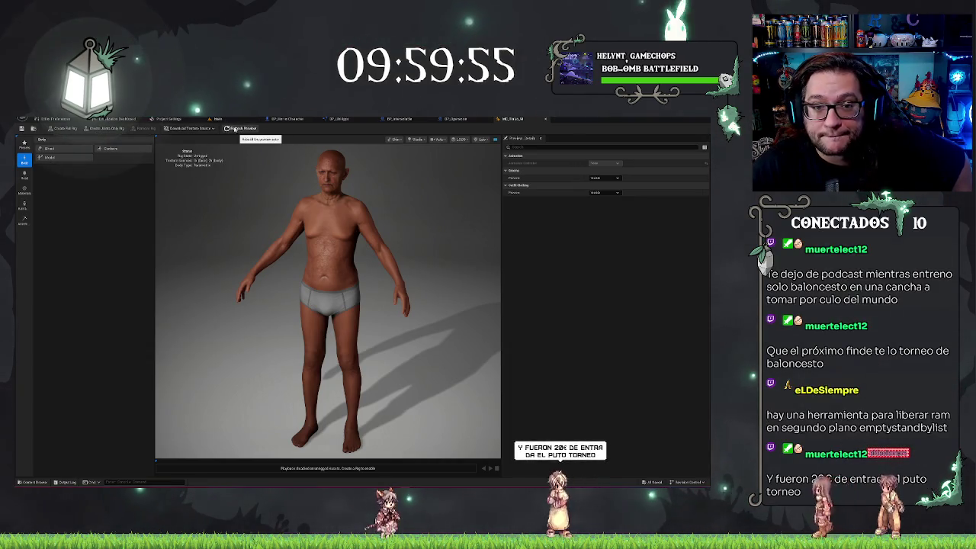
# Refresh the preview at Medium quality and run Create Full Rig to auto-rig the body.
pyautogui.click(241, 128)
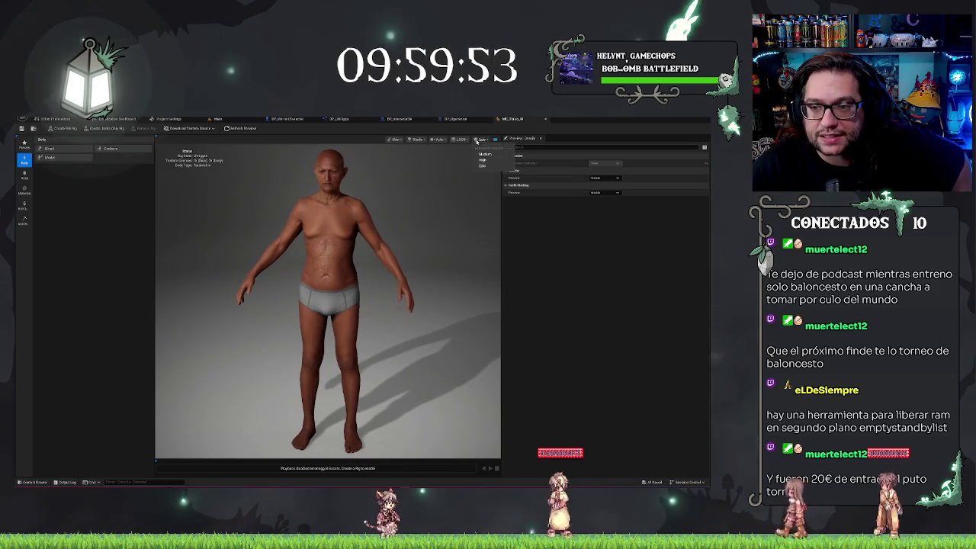
pyautogui.click(483, 154)
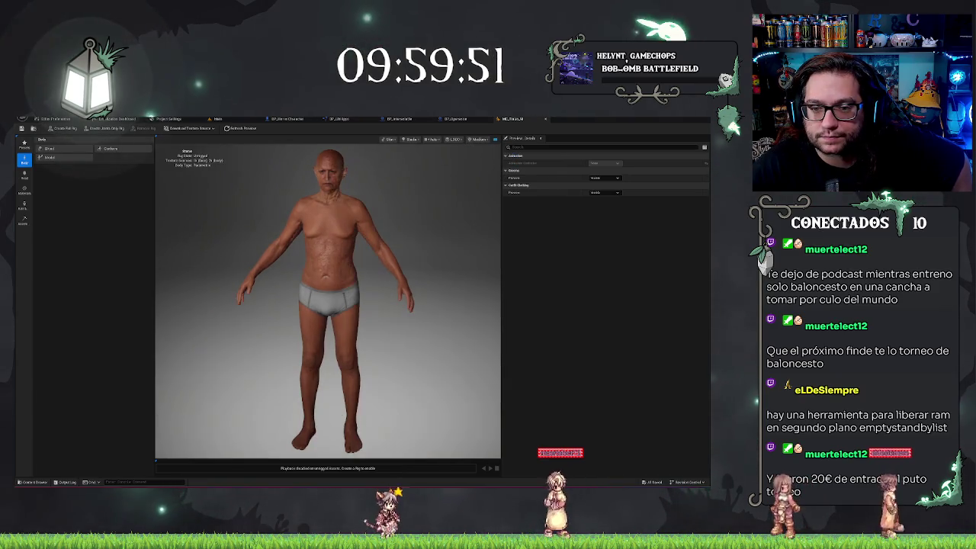
pyautogui.click(456, 139)
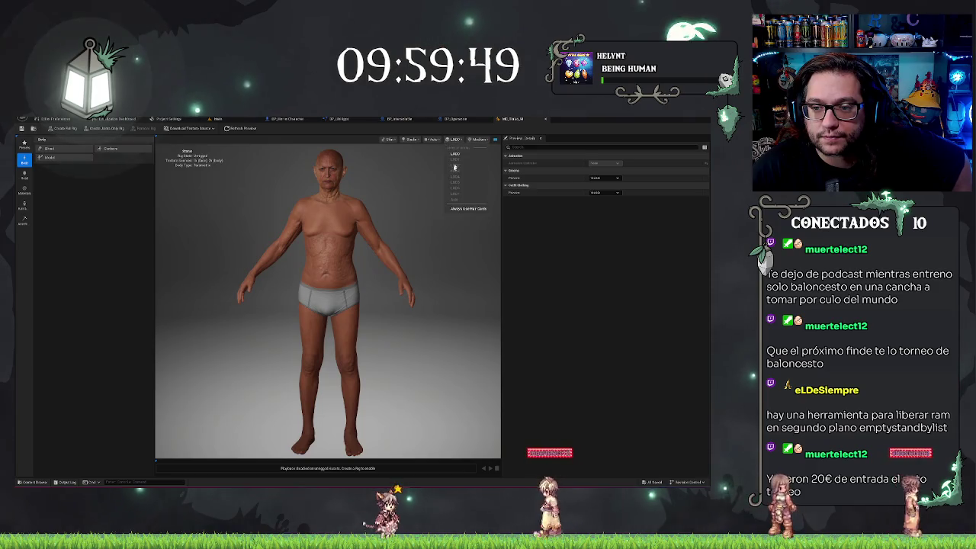
pyautogui.click(105, 238)
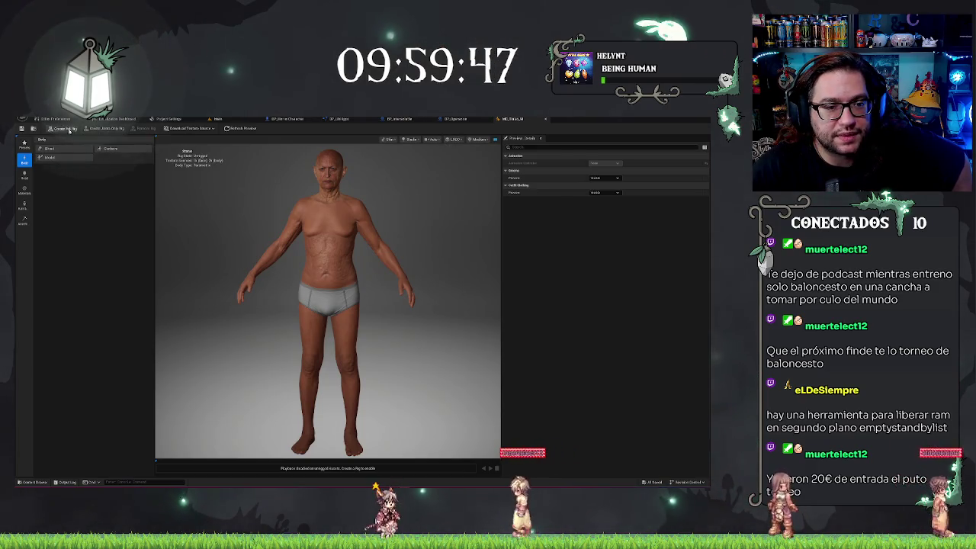
pyautogui.click(67, 128)
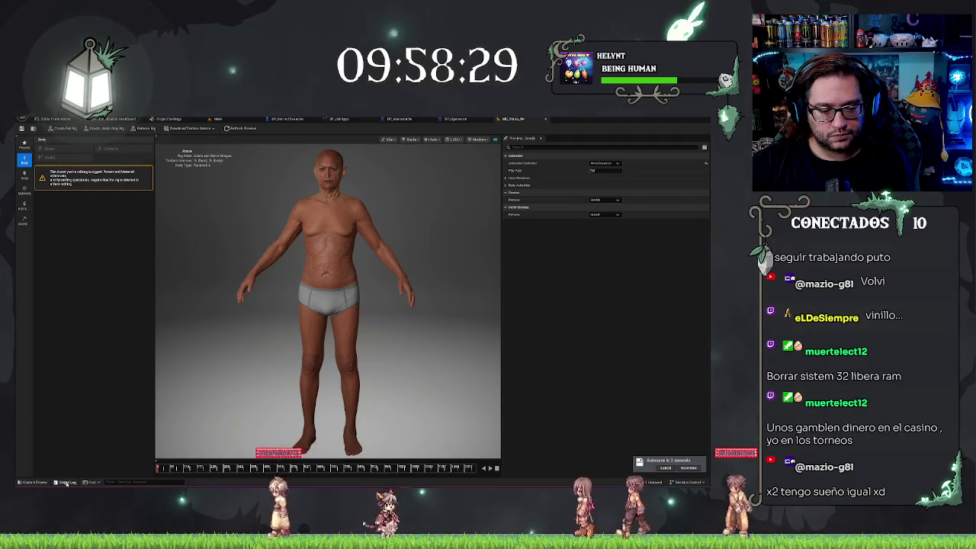
# Download the 8k source textures from the Download Texture Source options.
pyautogui.click(189, 128)
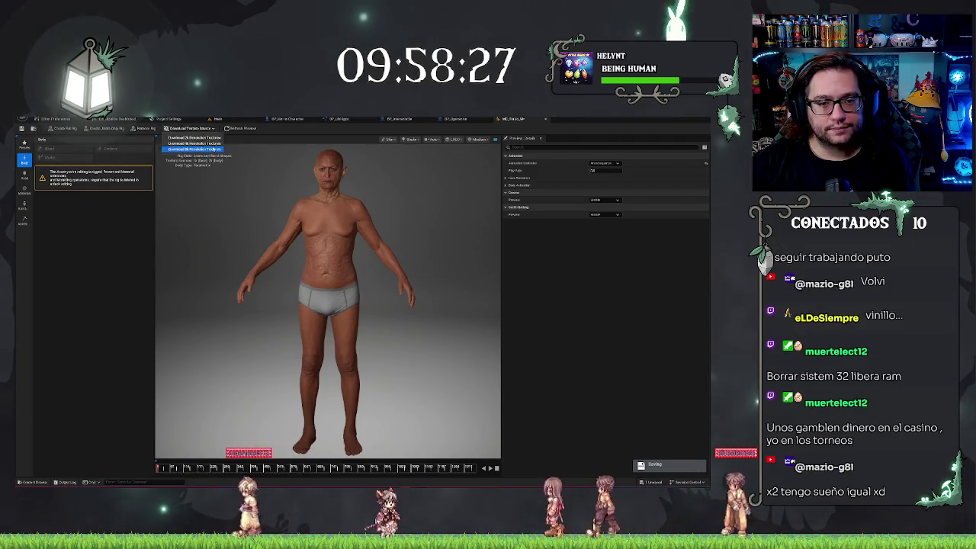
pyautogui.click(206, 149)
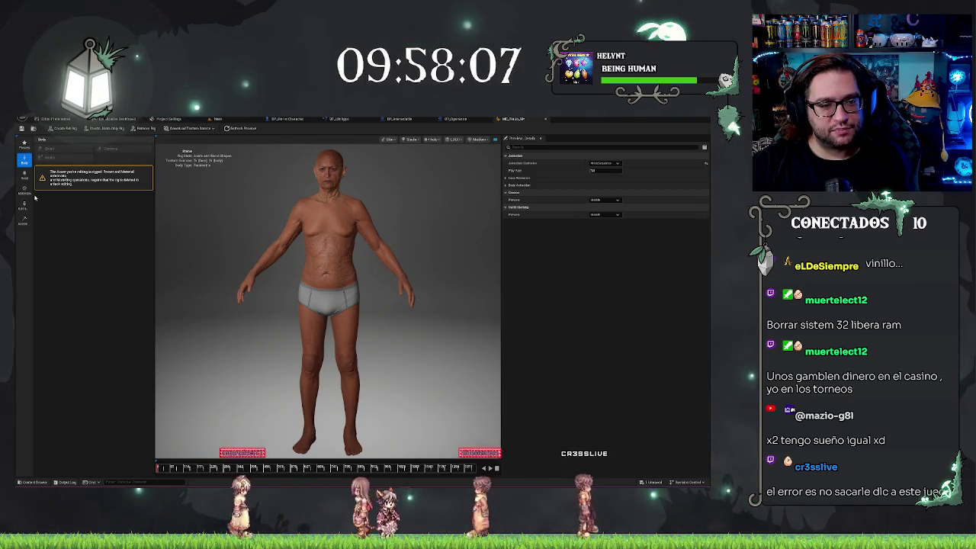
# Set the assembly quality to Medium and save the MC_Torzo_M asset with Ctrl+S.
pyautogui.click(24, 221)
pyautogui.click(103, 183)
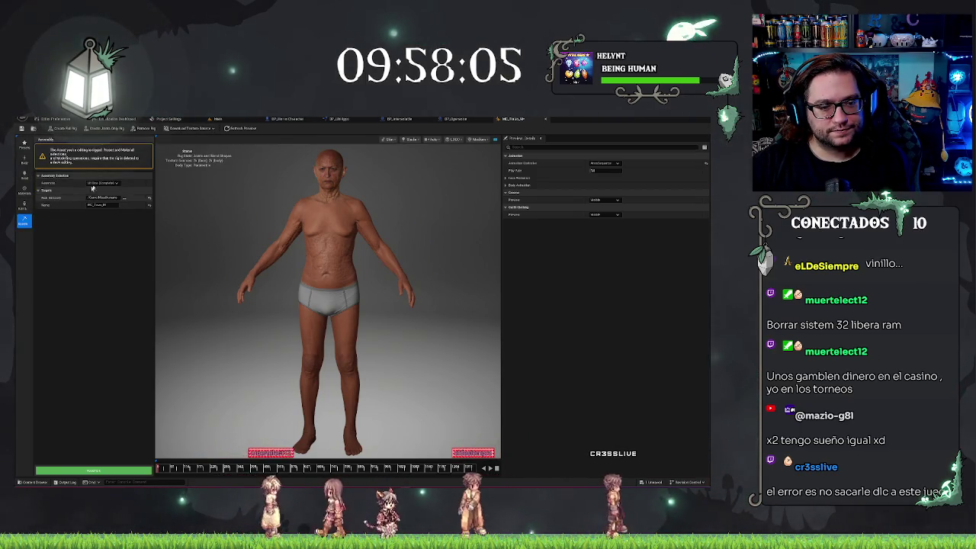
pyautogui.click(110, 201)
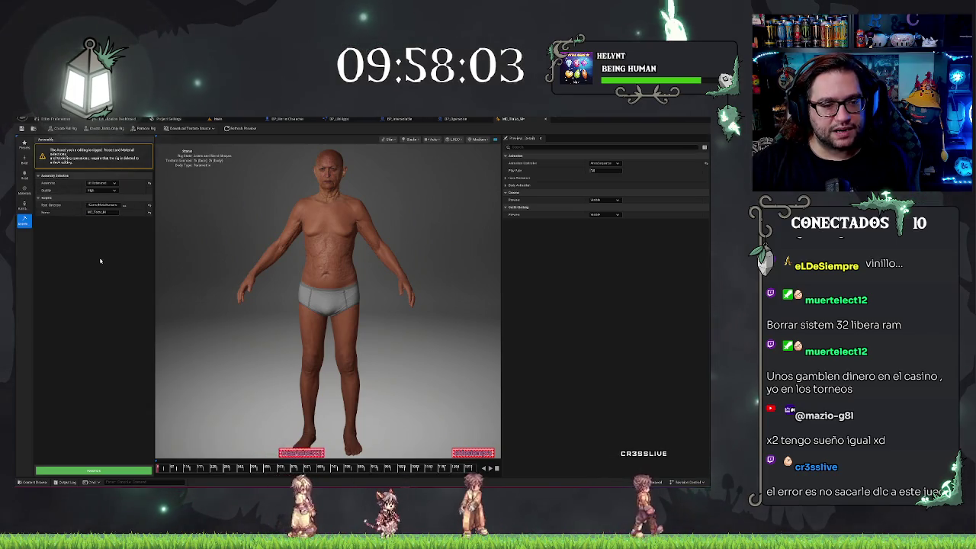
pyautogui.click(92, 201)
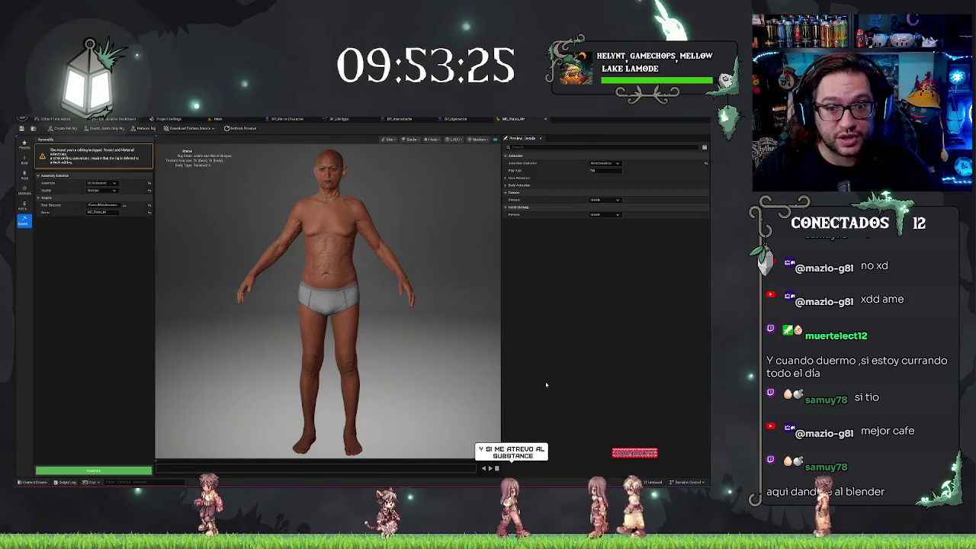
pyautogui.hotkey('ctrl', 's')
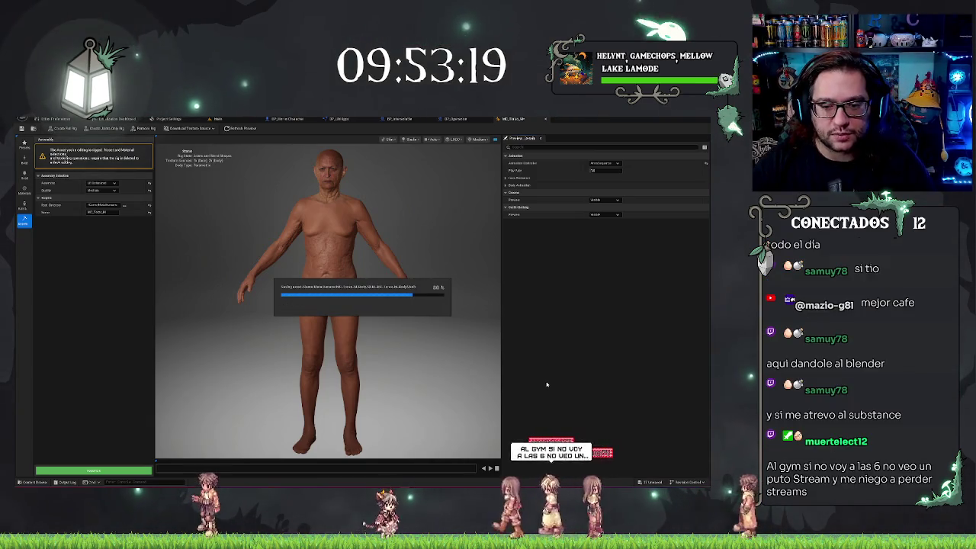
# Return to the Main level and turn the view toward the graffiti wall and benches.
pyautogui.click(218, 119)
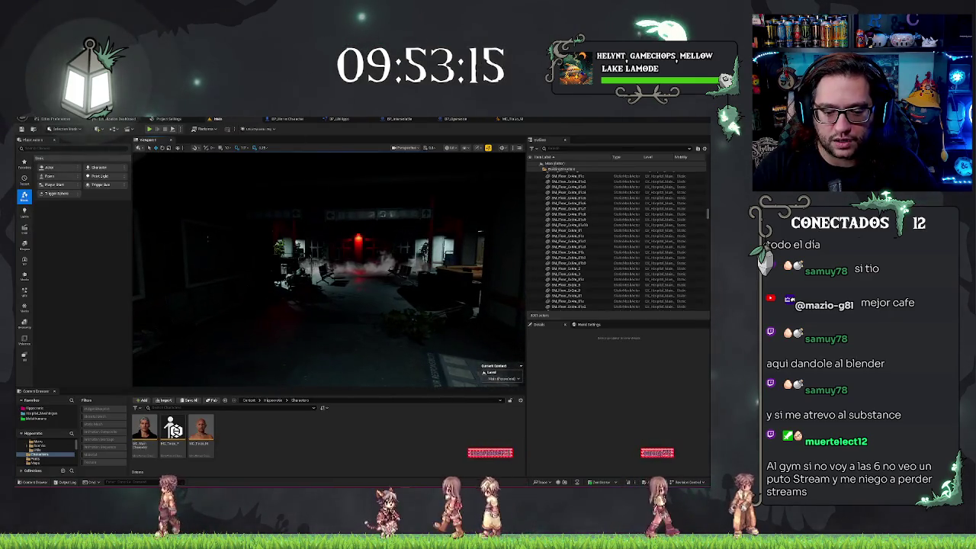
pyautogui.moveTo(358, 293); pyautogui.dragTo(389, 293)
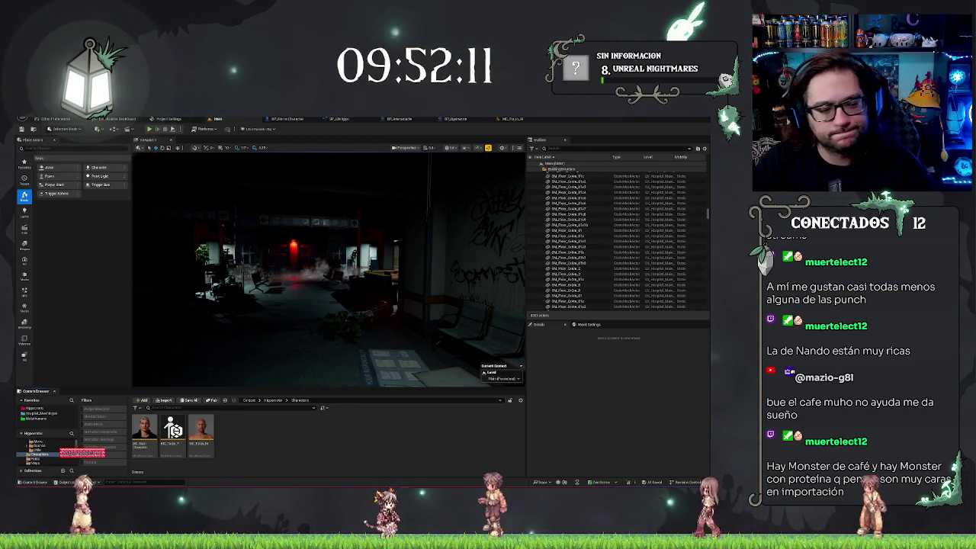
pyautogui.moveTo(358, 305); pyautogui.dragTo(352, 294)
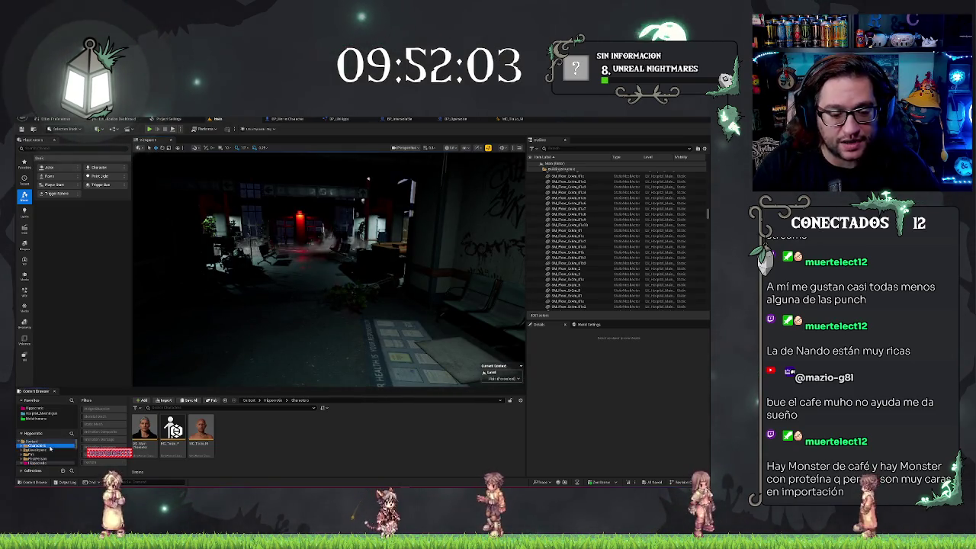
# Browse the Content Browser to Fab > MetaHumans > MC_Torzo_M and open BP_MC_Torzo_M.
pyautogui.click(49, 448)
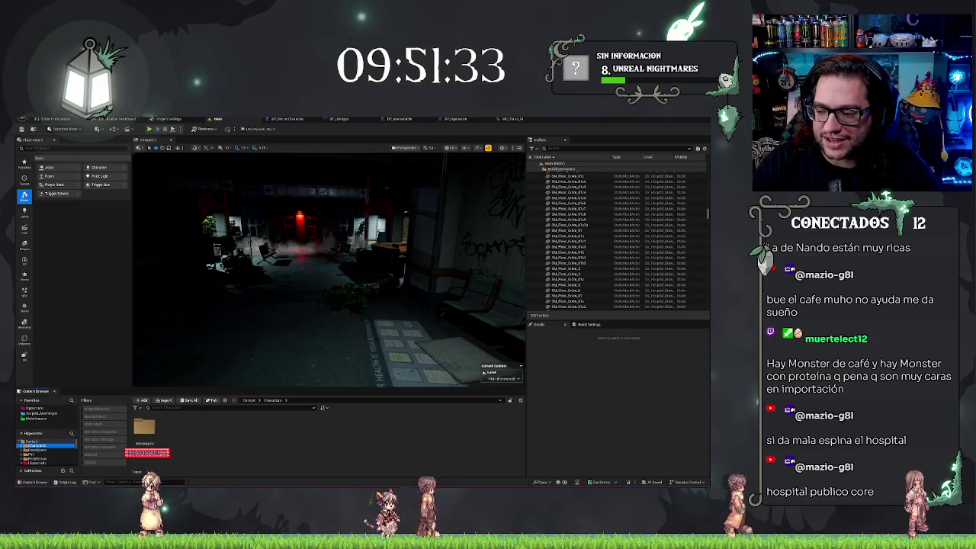
pyautogui.press('Escape')
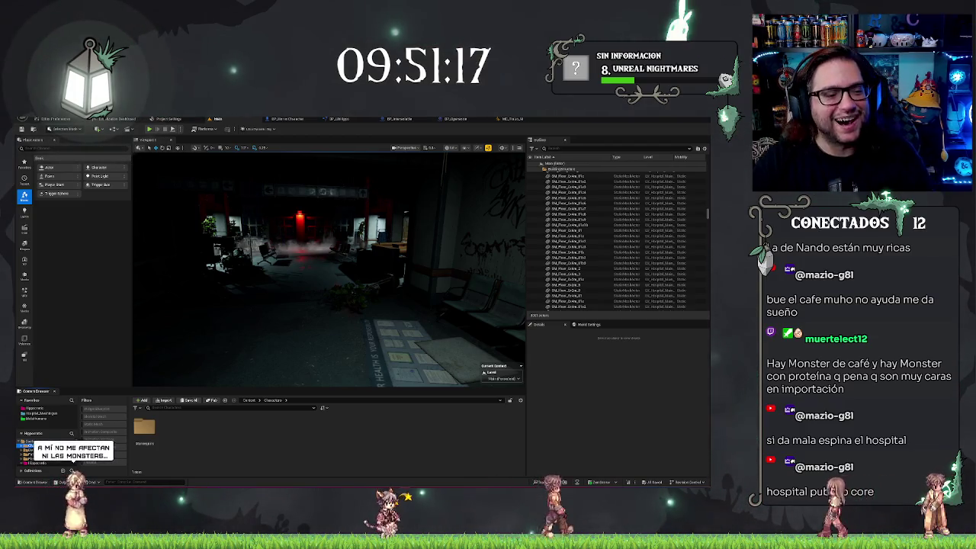
pyautogui.scroll(-3, 328, 267)
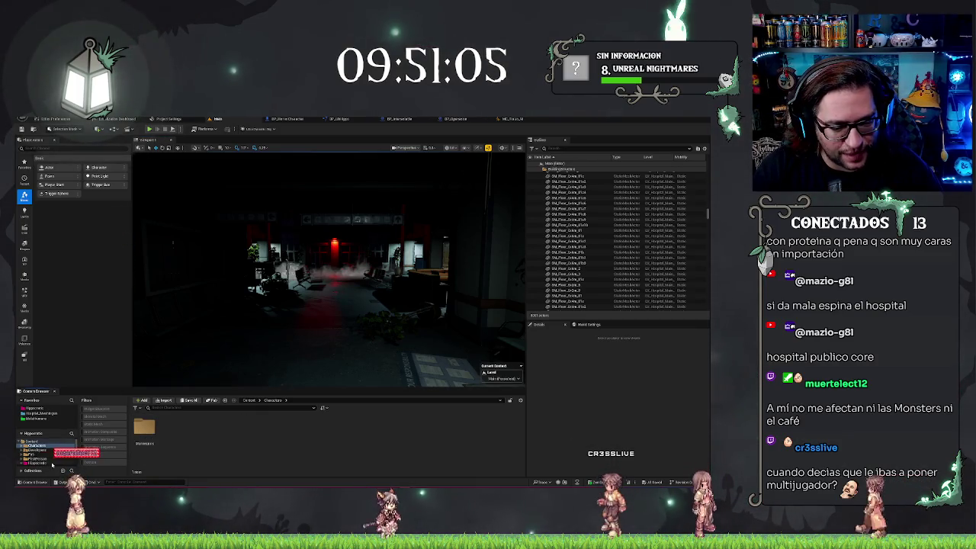
pyautogui.click(51, 463)
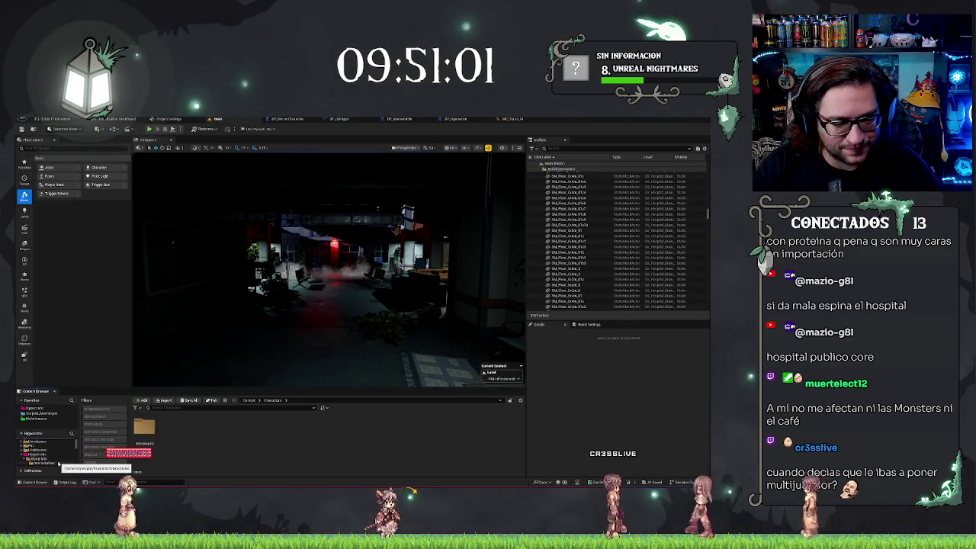
pyautogui.click(35, 454)
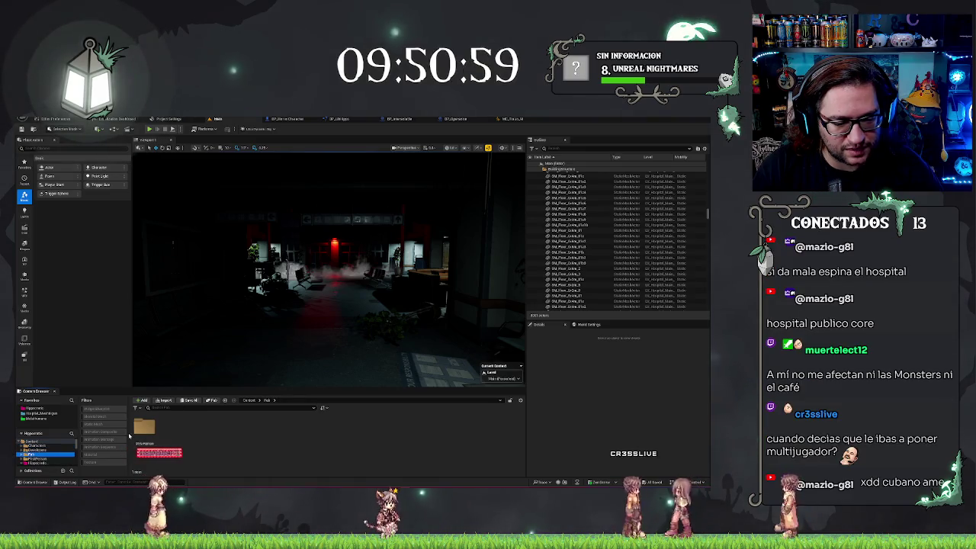
pyautogui.doubleClick(138, 430)
pyautogui.scroll(-5, 57, 443)
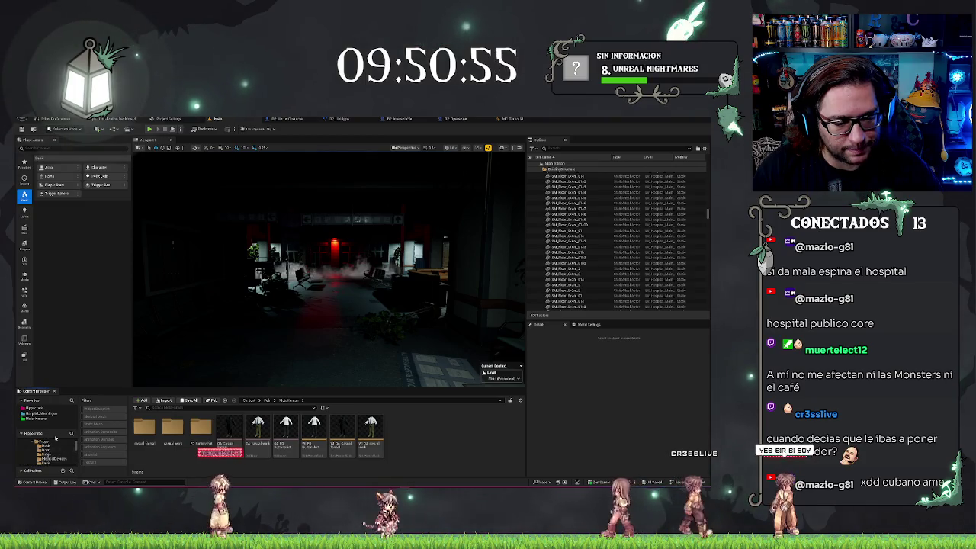
pyautogui.click(47, 454)
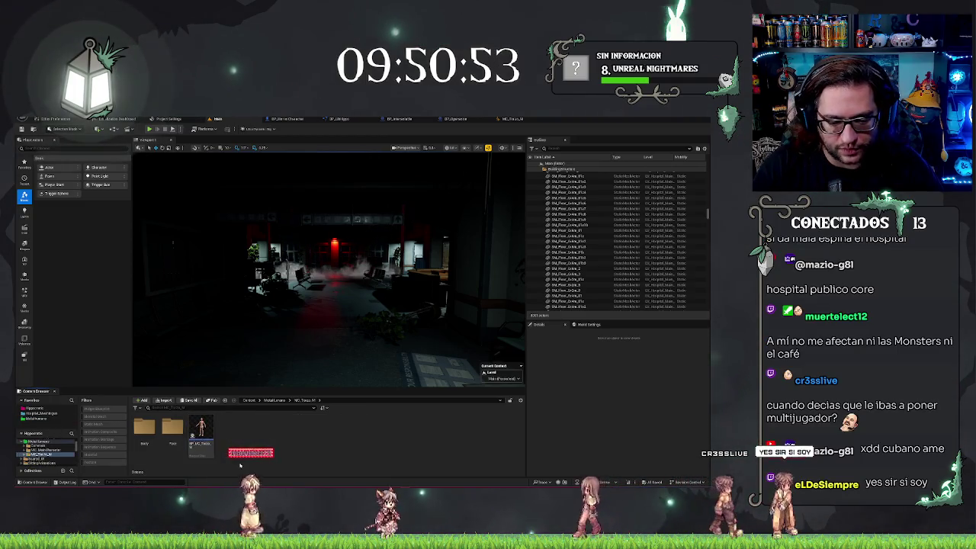
pyautogui.doubleClick(200, 435)
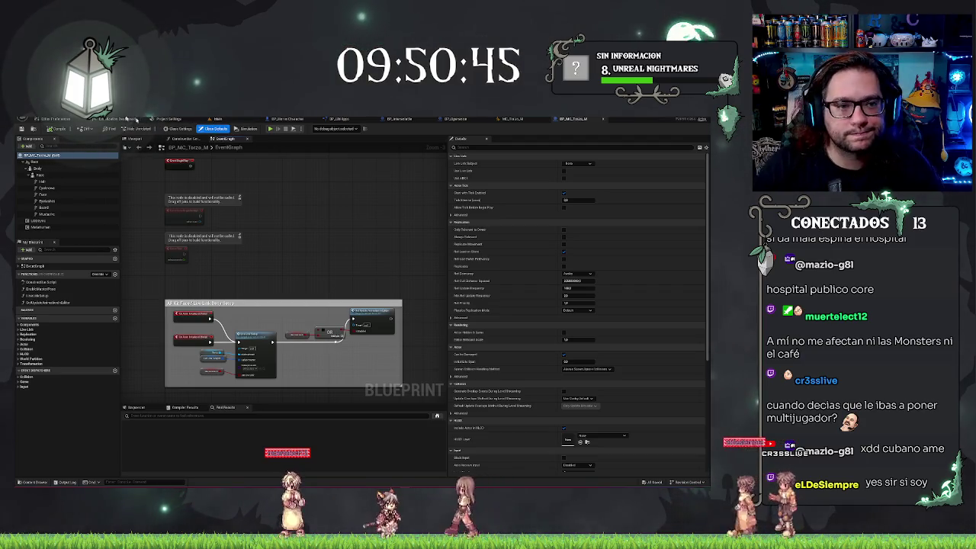
# Return to the Main level tab and clear the blueprint selection in the Content Browser.
pyautogui.click(218, 119)
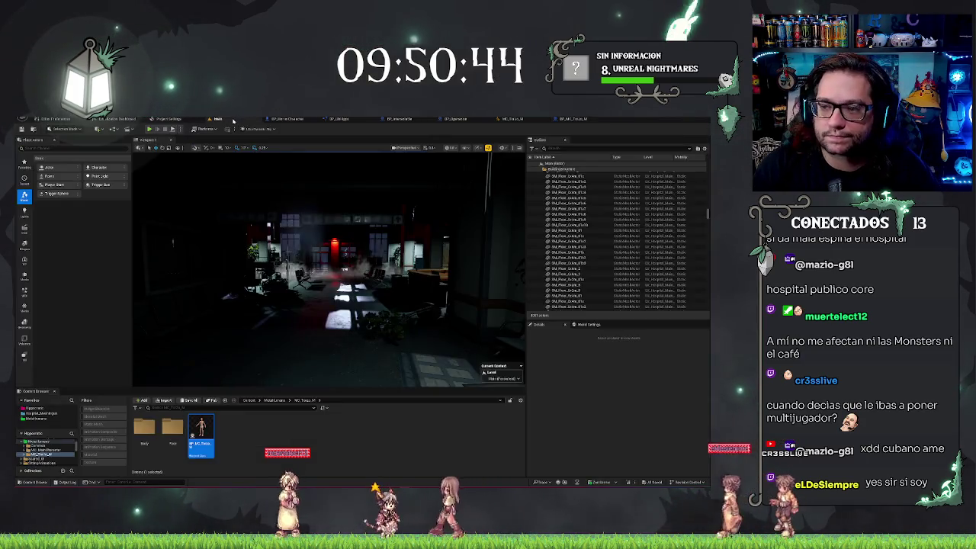
pyautogui.rightClick(205, 437)
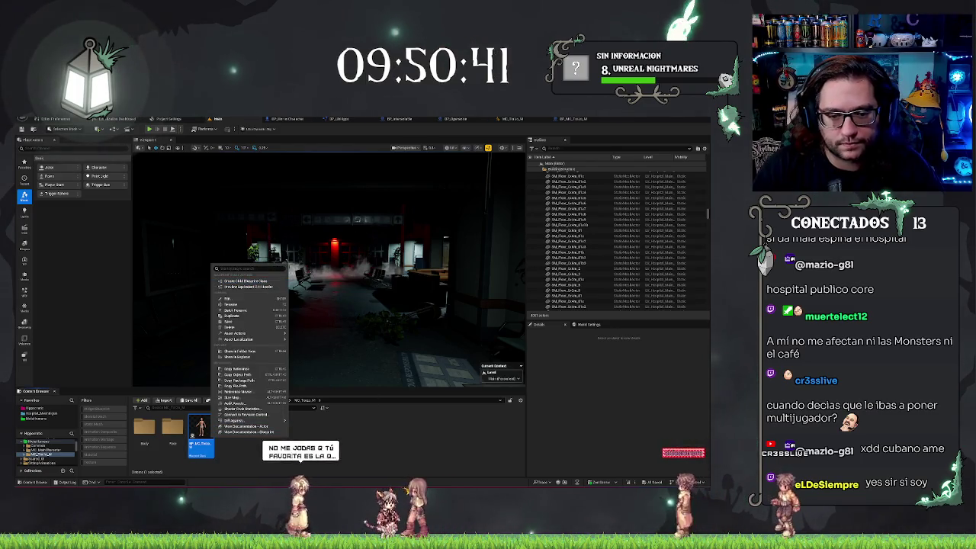
pyautogui.press('Escape')
pyautogui.click(171, 462)
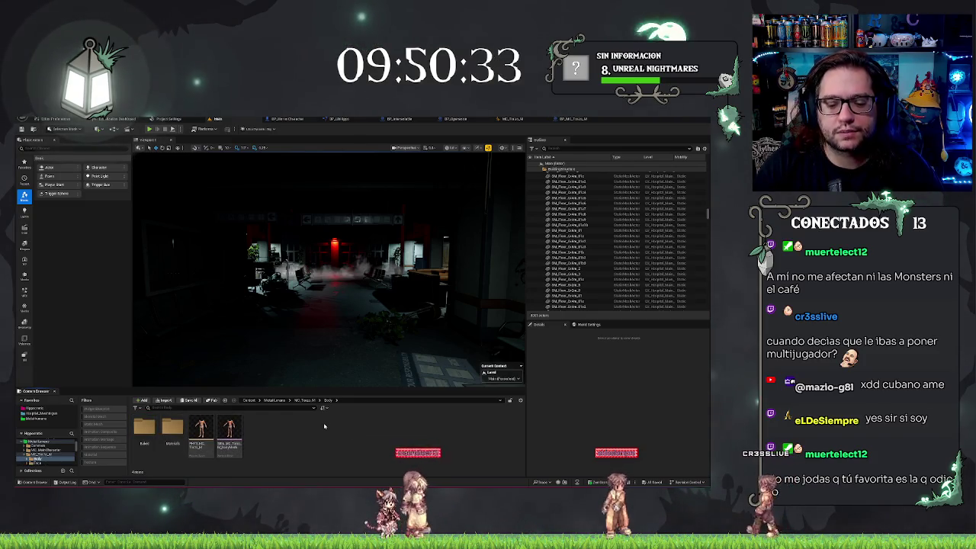
# Create an IK Rig from the SKM body mesh by searching 'rig' in its context menu.
pyautogui.click(200, 430)
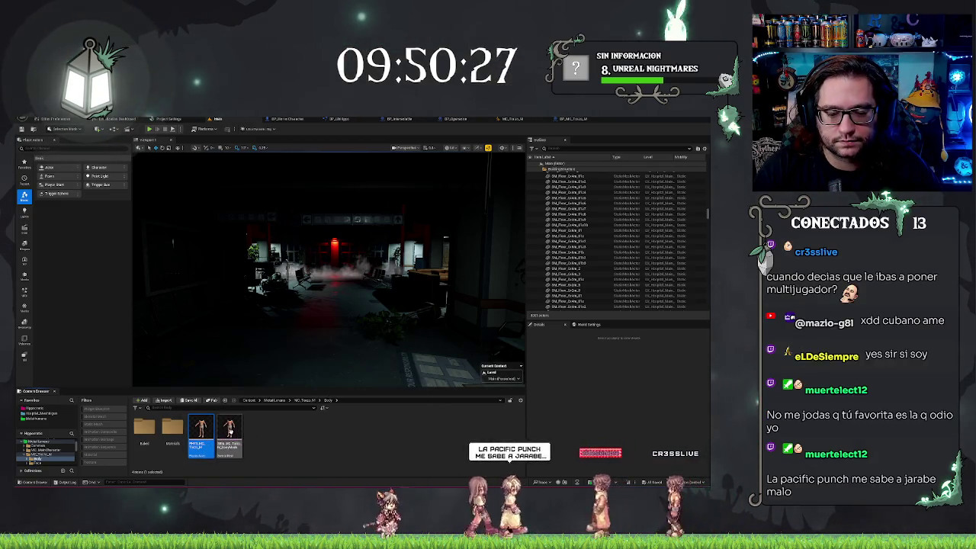
pyautogui.rightClick(230, 432)
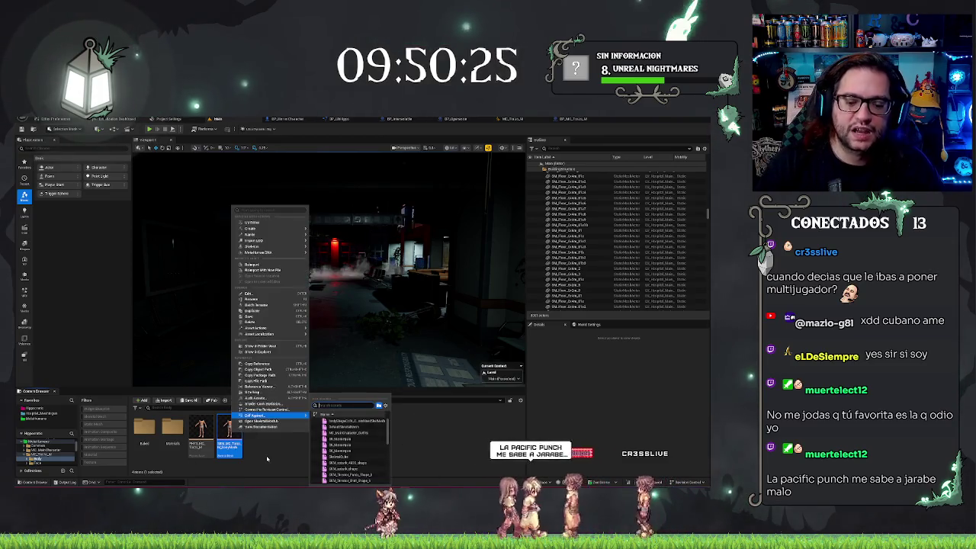
pyautogui.click(241, 440)
pyautogui.rightClick(240, 440)
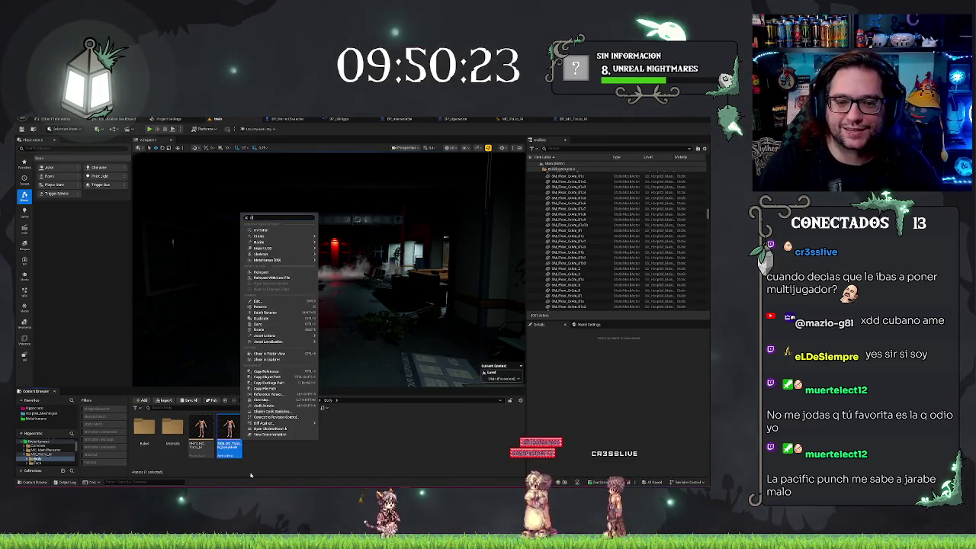
pyautogui.write('rig')
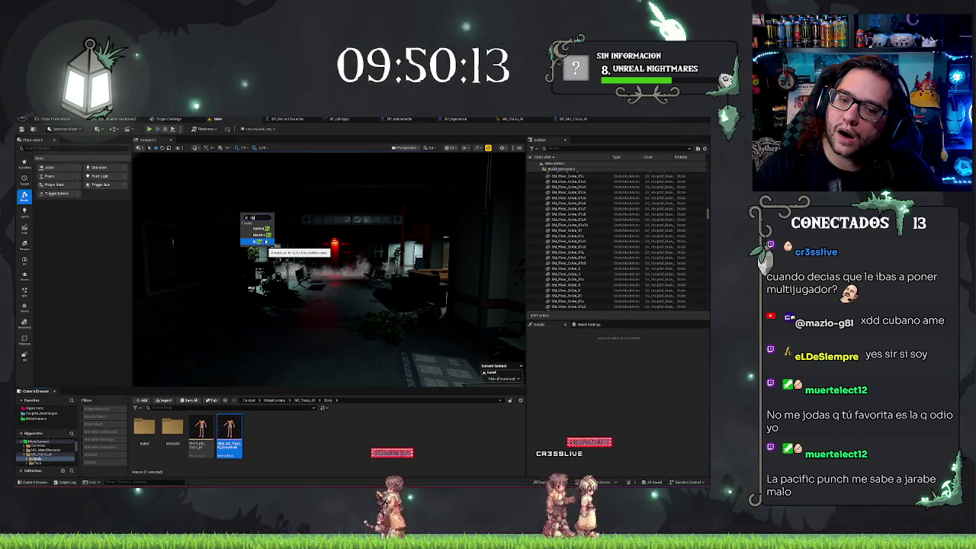
pyautogui.click(263, 241)
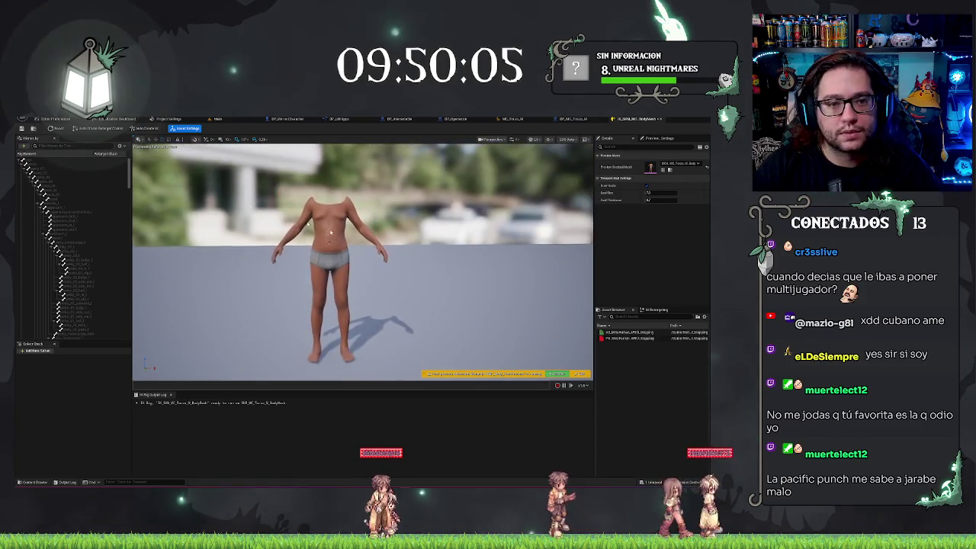
# Auto-create a Full Body IK setup, rotate the right-hand goal, and show Asset Settings.
pyautogui.click(148, 128)
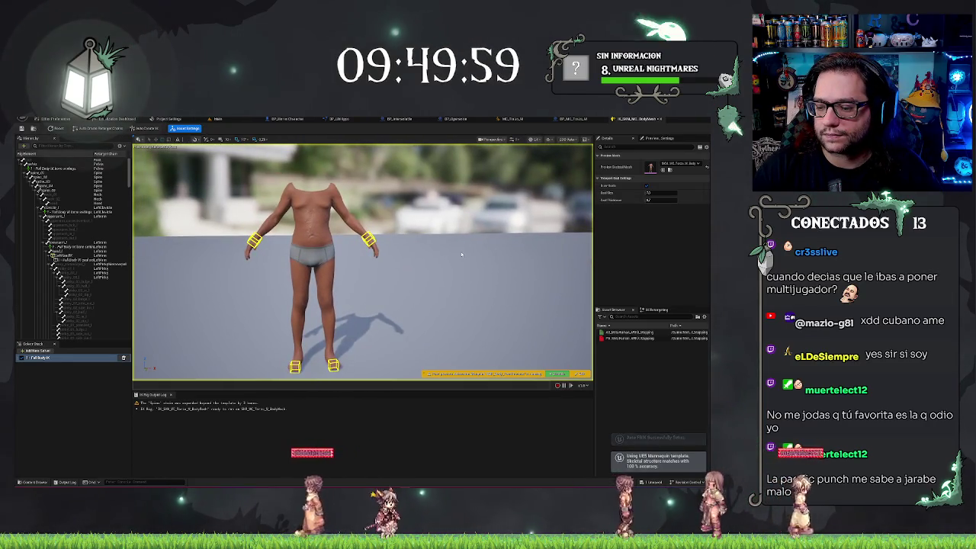
pyautogui.click(368, 239)
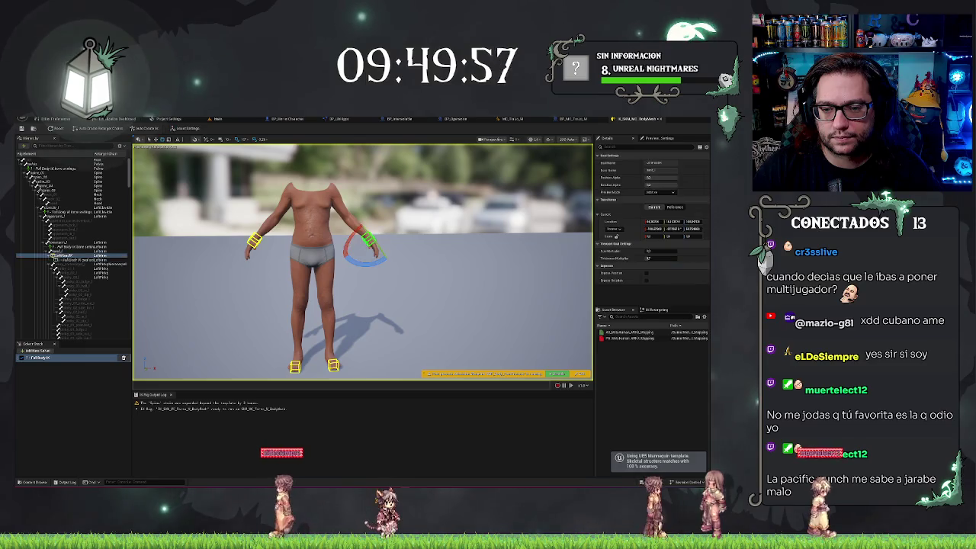
pyautogui.moveTo(379, 258); pyautogui.dragTo(388, 260)
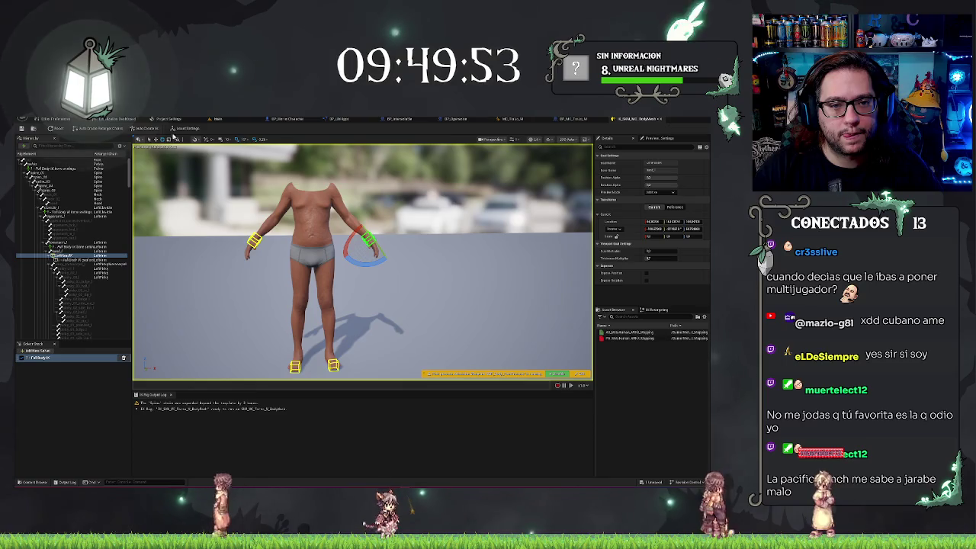
pyautogui.click(188, 129)
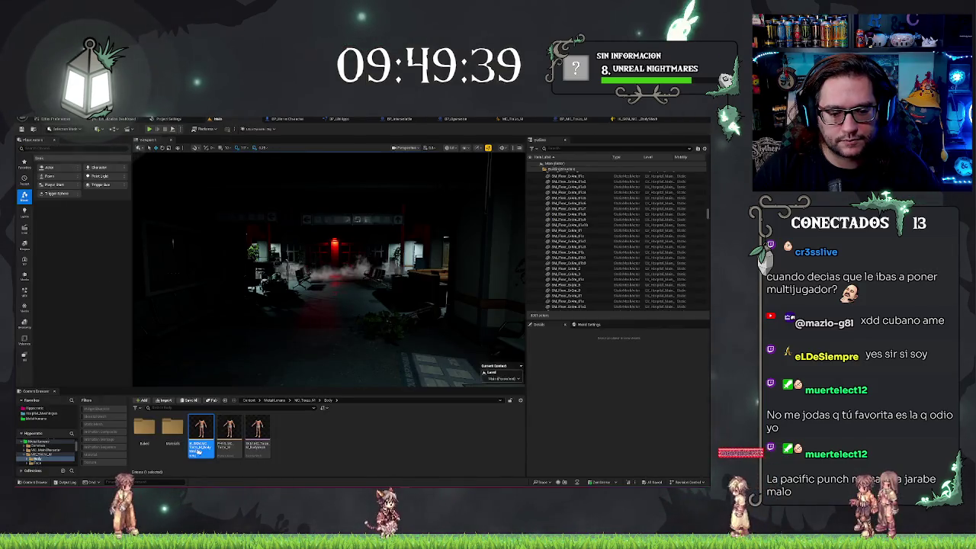
# Test-place the body mesh in the level, delete it, then duplicate the SKM asset with Ctrl+D.
pyautogui.moveTo(257, 431)
pyautogui.mouseDown()
pyautogui.moveTo(265, 455)
pyautogui.moveTo(229, 450)
pyautogui.moveTo(251, 442)
pyautogui.moveTo(229, 427)
pyautogui.moveTo(317, 365)
pyautogui.moveTo(309, 370)
pyautogui.mouseUp()
pyautogui.press('f')
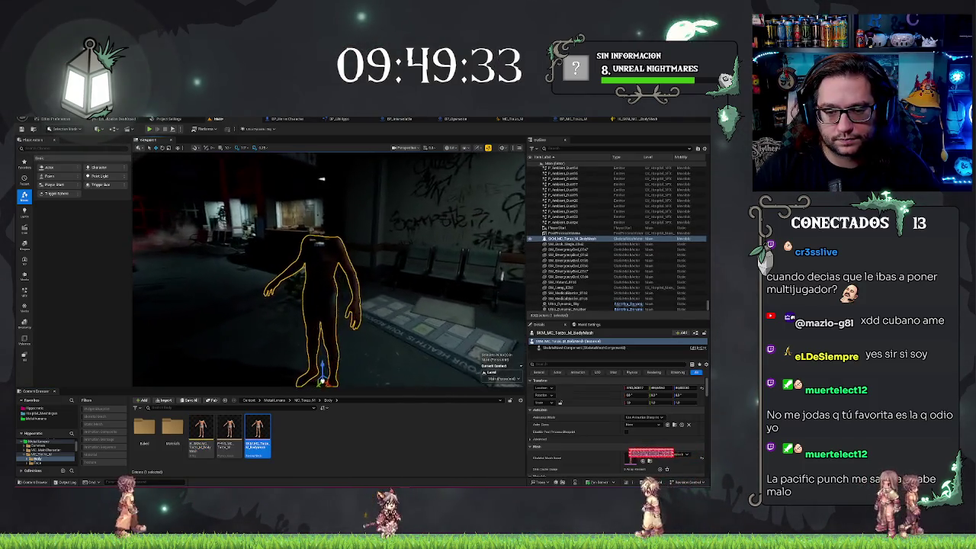
pyautogui.scroll(3, 328, 267)
pyautogui.moveTo(351, 297)
pyautogui.mouseDown()
pyautogui.moveTo(259, 298)
pyautogui.moveTo(351, 297)
pyautogui.moveTo(290, 298)
pyautogui.moveTo(336, 297)
pyautogui.mouseUp()
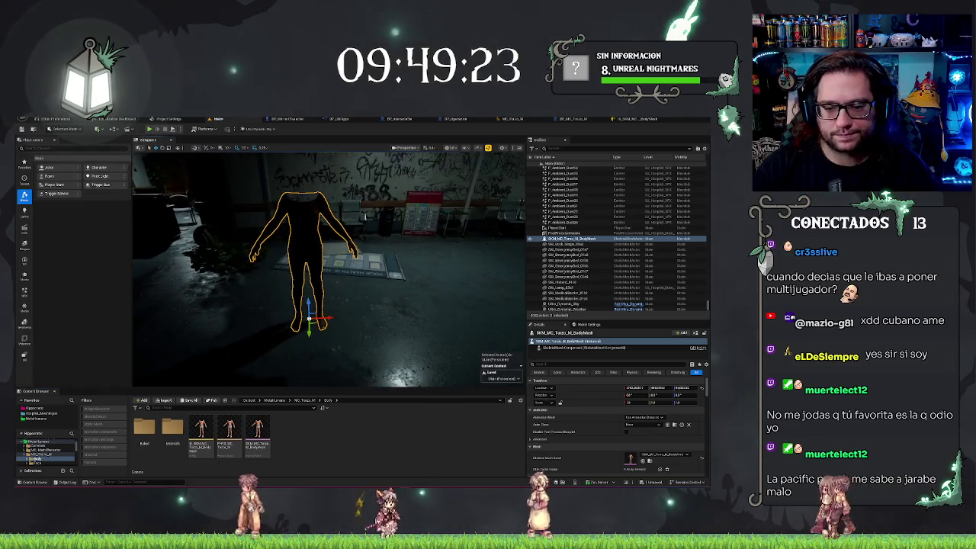
pyautogui.press('Delete')
pyautogui.hotkey('ctrl', 'd')
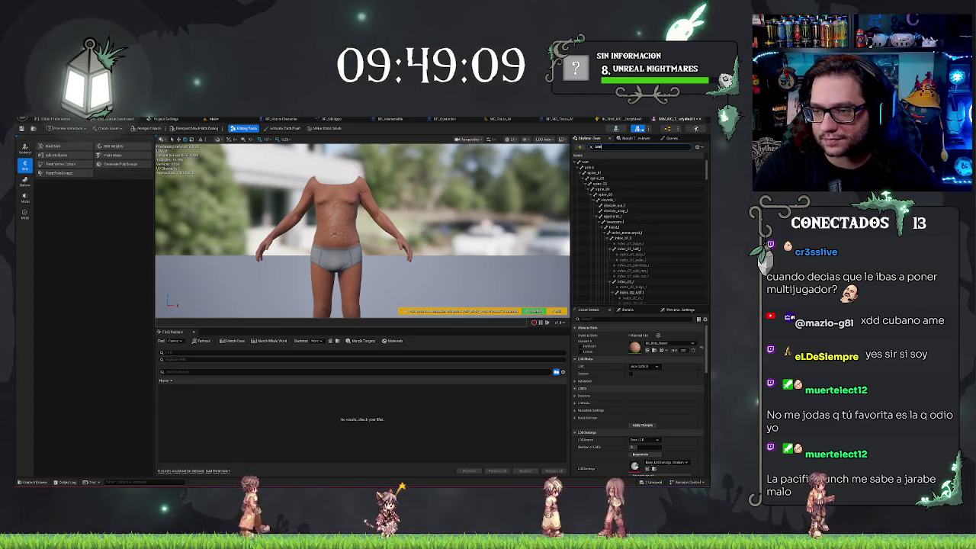
# Rotate the right clavicle and left shoulder bones to lower both arms.
pyautogui.write('t')
pyautogui.click(610, 206)
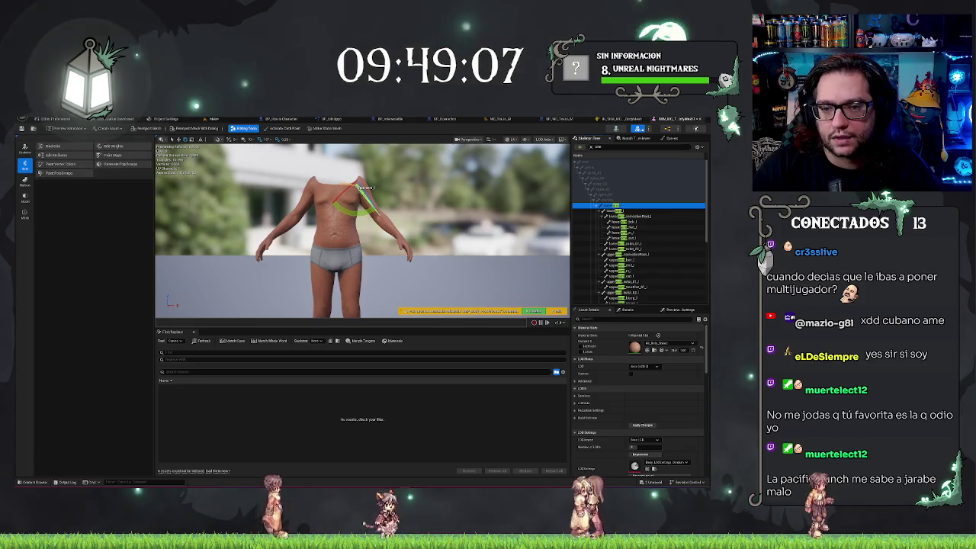
pyautogui.moveTo(366, 206); pyautogui.dragTo(373, 221)
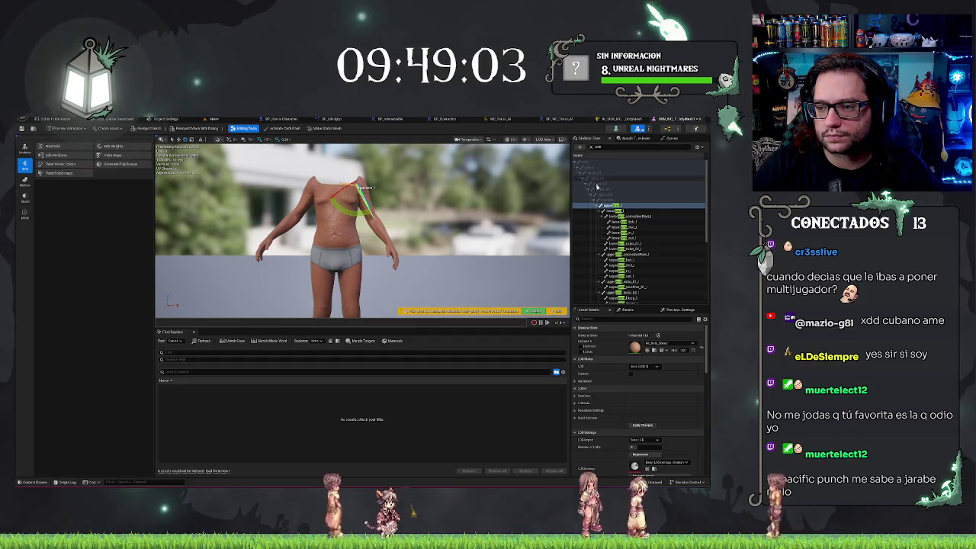
pyautogui.scroll(-3, 622, 192)
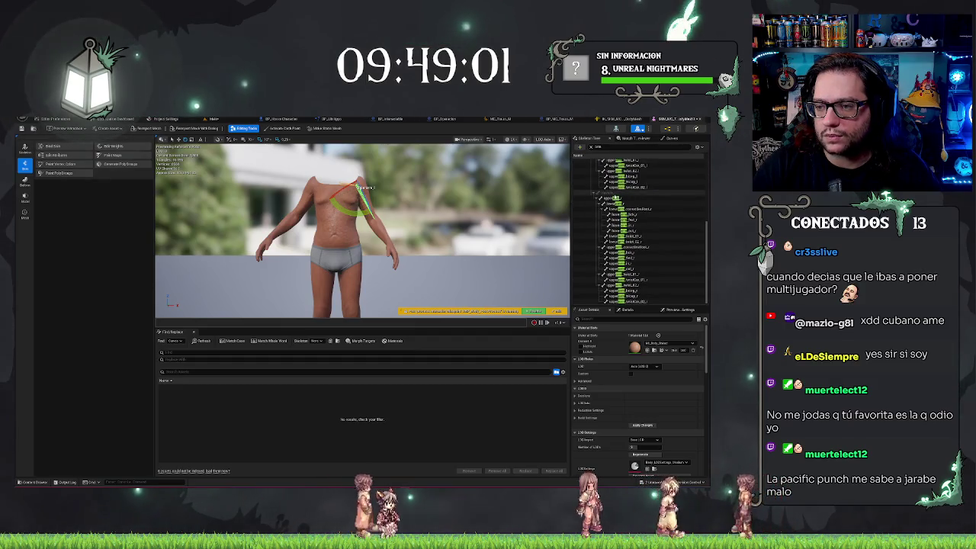
pyautogui.click(322, 188)
pyautogui.moveTo(294, 175); pyautogui.dragTo(336, 153)
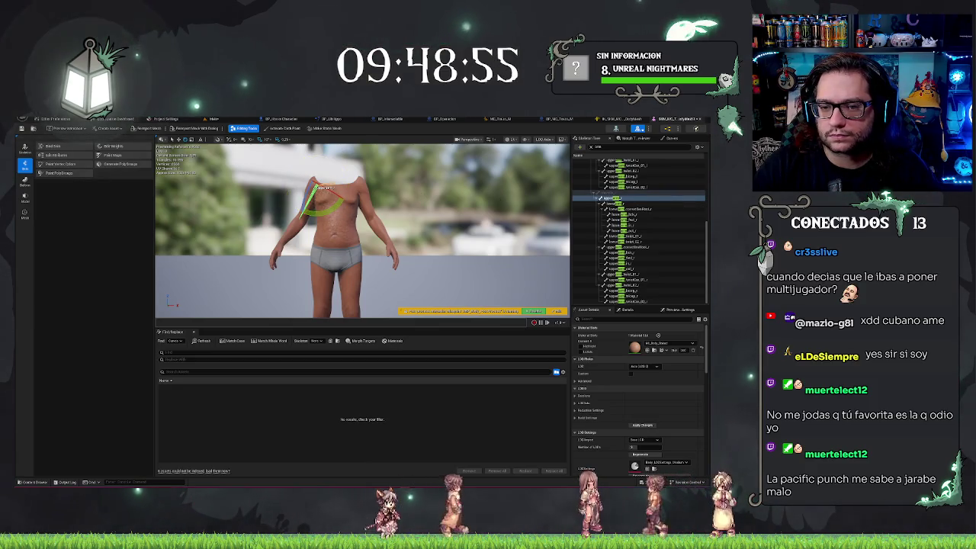
pyautogui.moveTo(324, 215); pyautogui.dragTo(333, 216)
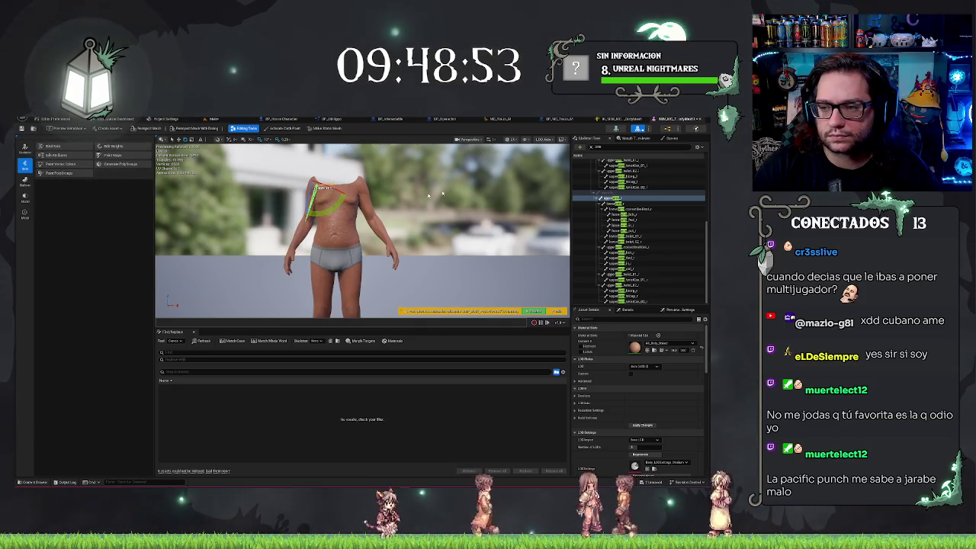
# Rotate the next arm bone down so that arm hangs straight at the side.
pyautogui.scroll(-3, 645, 216)
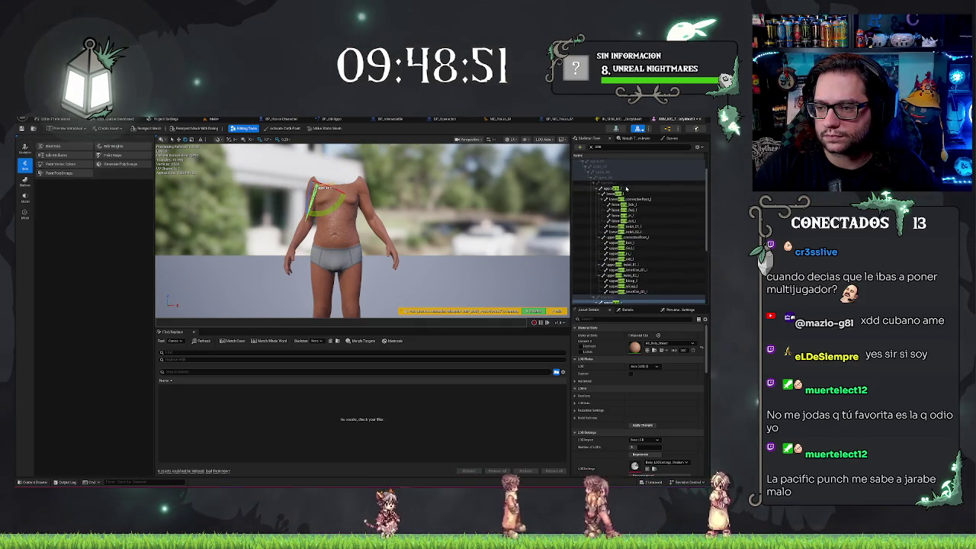
pyautogui.click(626, 189)
pyautogui.press('f')
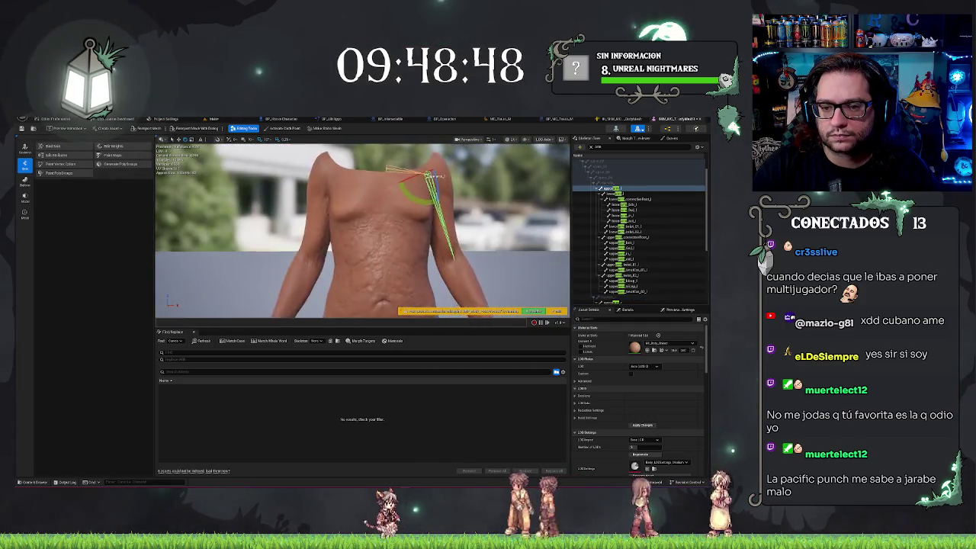
pyautogui.scroll(-3, 362, 231)
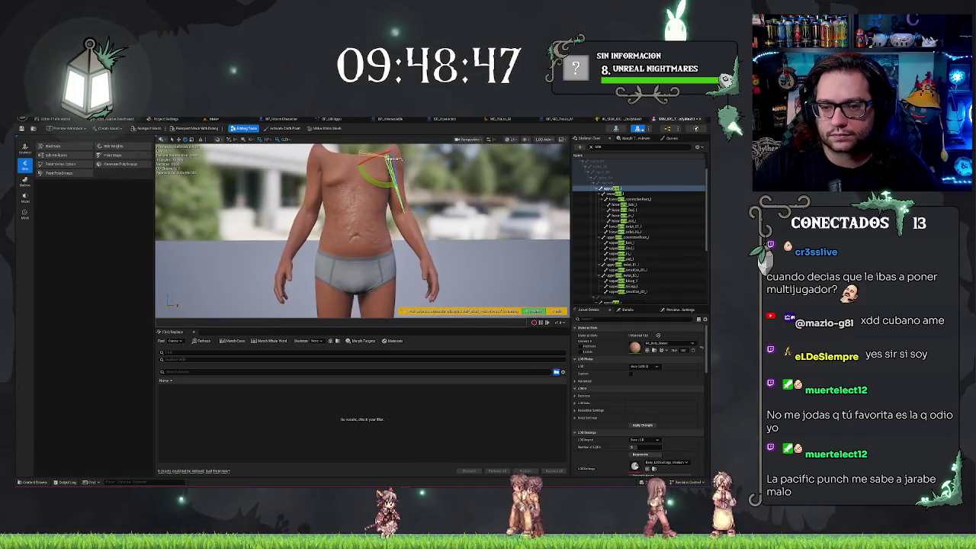
pyautogui.click(618, 193)
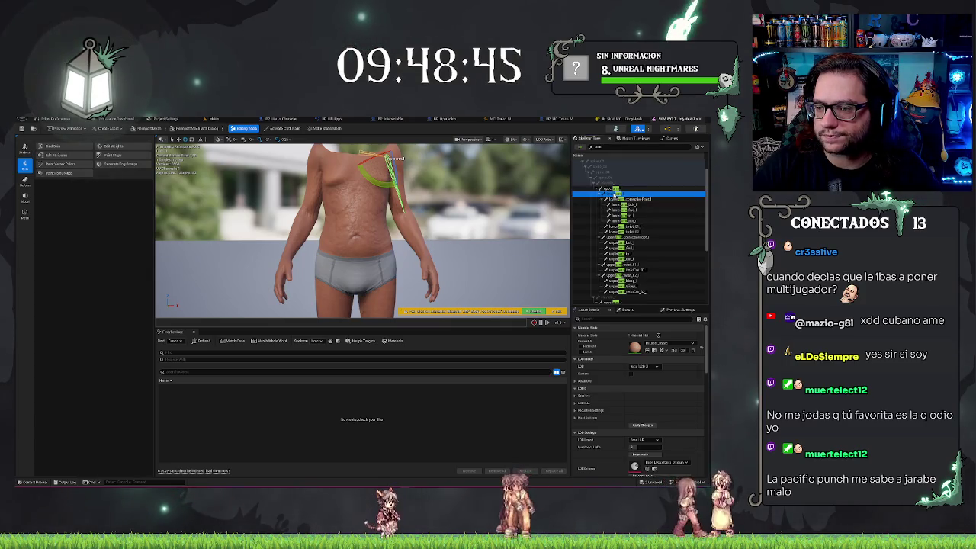
pyautogui.moveTo(412, 221)
pyautogui.mouseDown()
pyautogui.moveTo(421, 243)
pyautogui.moveTo(412, 249)
pyautogui.mouseUp()
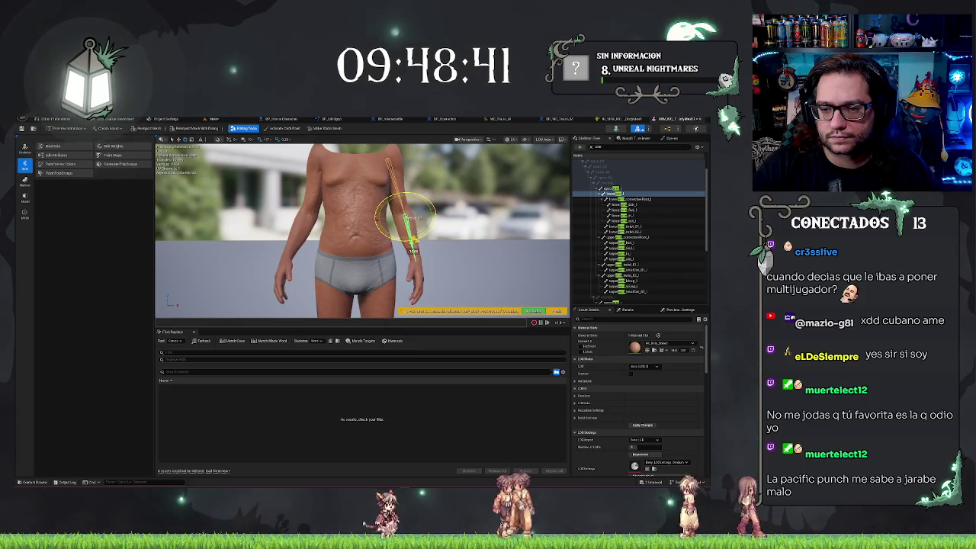
pyautogui.moveTo(490, 236); pyautogui.dragTo(405, 231)
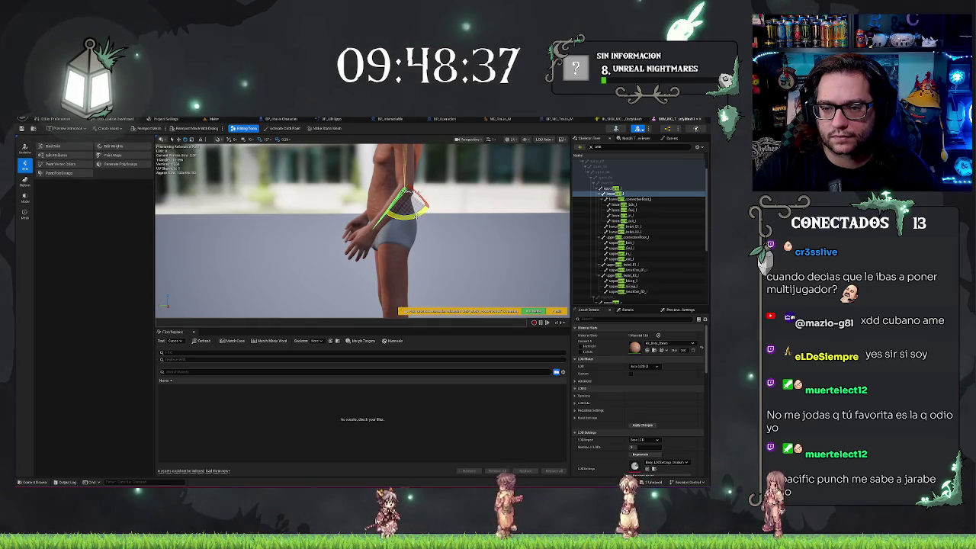
pyautogui.moveTo(413, 193); pyautogui.dragTo(409, 191)
pyautogui.moveTo(469, 257); pyautogui.dragTo(415, 248)
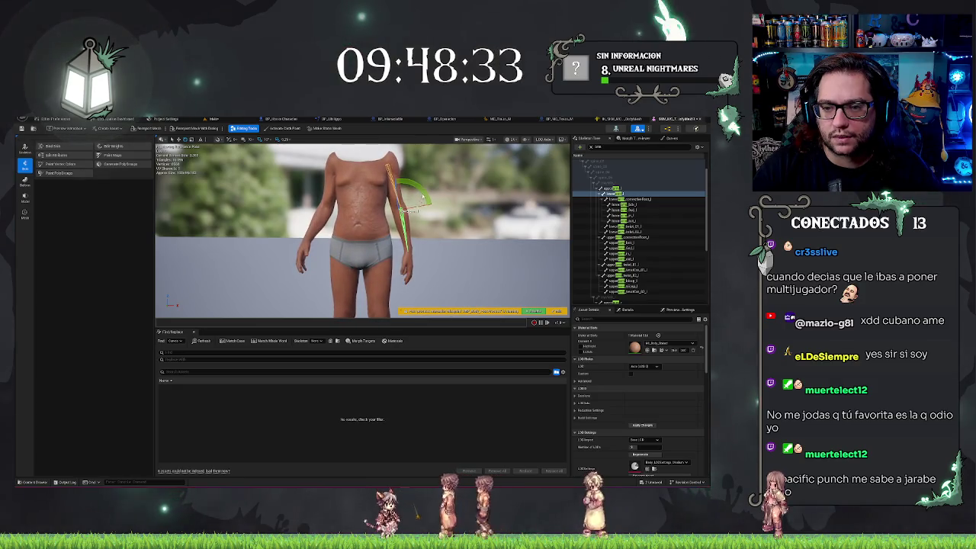
pyautogui.scroll(-5, 630, 209)
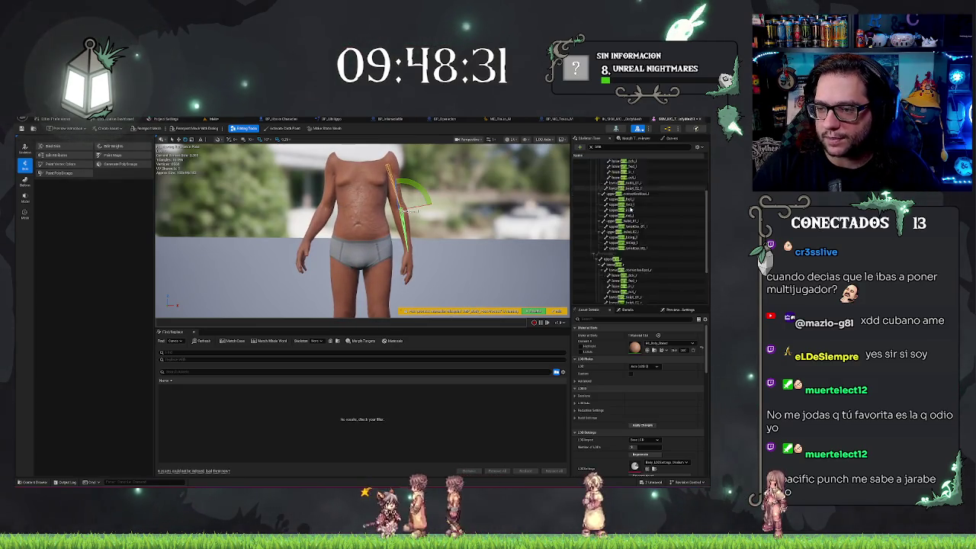
# Select the matching upper arm on the other side and rotate it in toward the body.
pyautogui.click(610, 213)
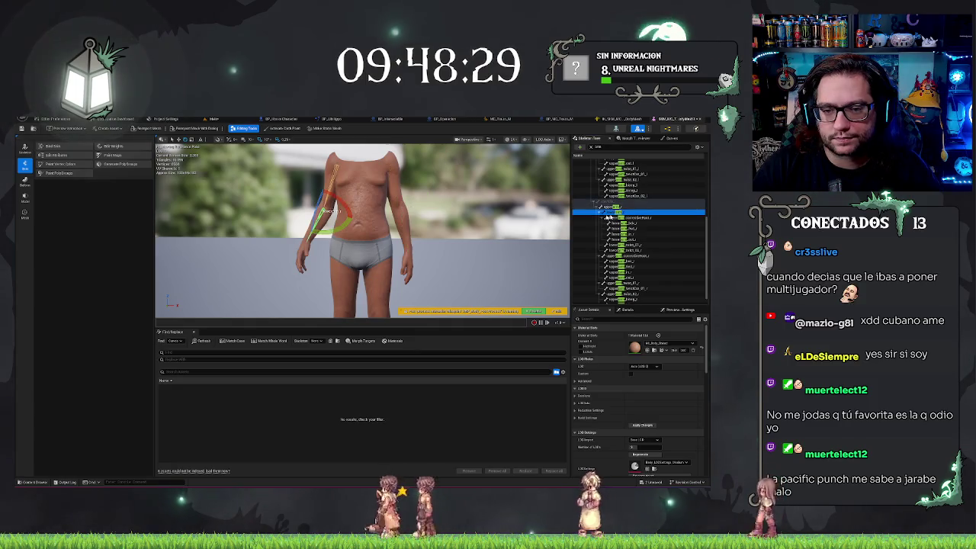
pyautogui.click(323, 232)
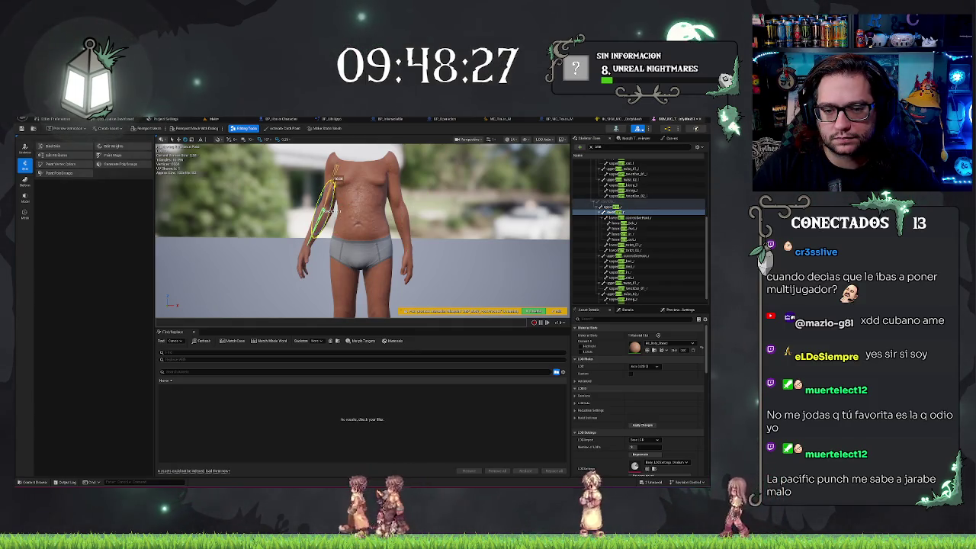
pyautogui.moveTo(323, 233)
pyautogui.mouseDown()
pyautogui.moveTo(380, 262)
pyautogui.moveTo(360, 235)
pyautogui.moveTo(299, 214)
pyautogui.mouseUp()
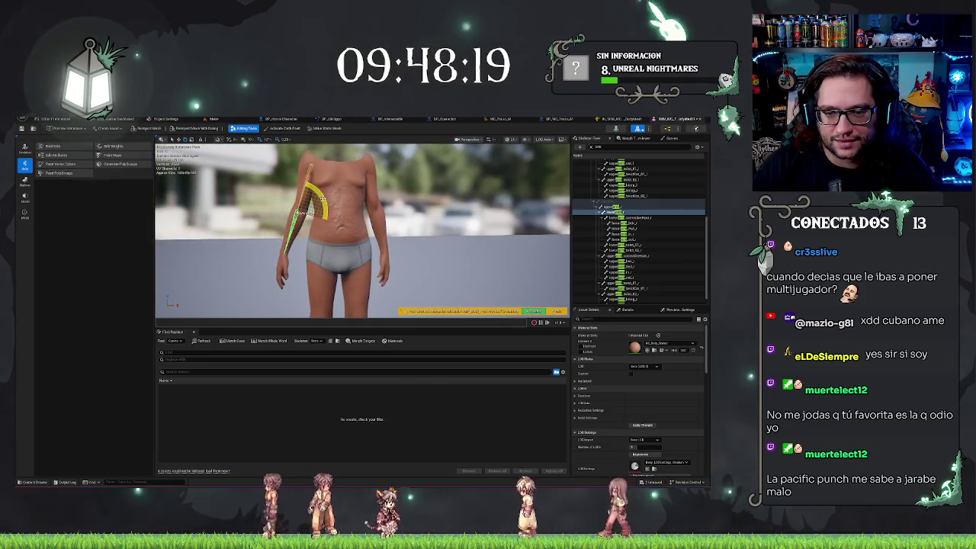
pyautogui.scroll(5, 422, 221)
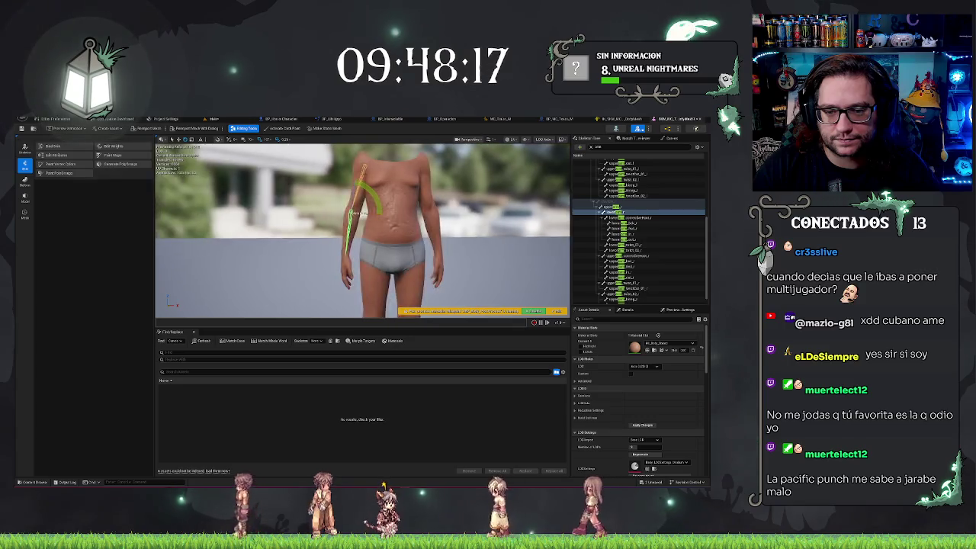
pyautogui.scroll(-5, 363, 229)
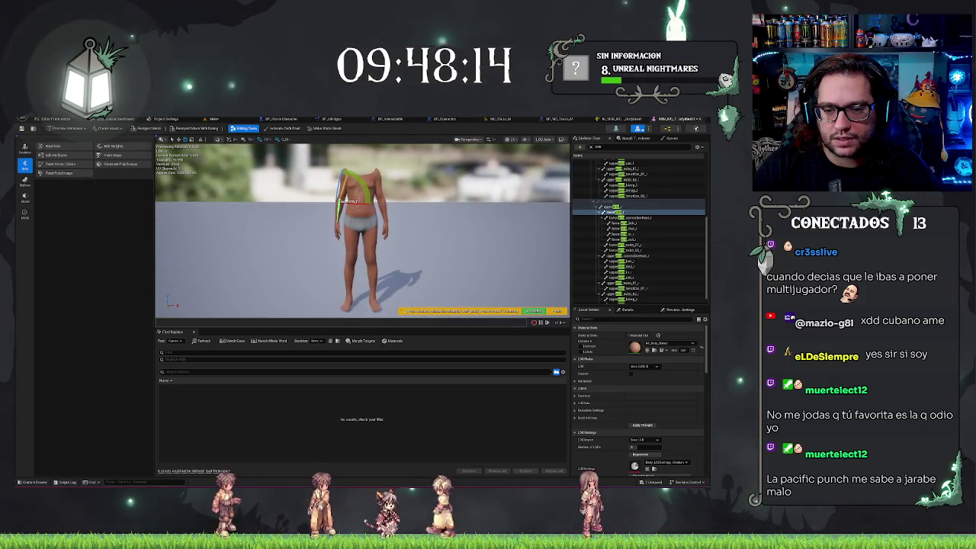
pyautogui.scroll(4, 362, 229)
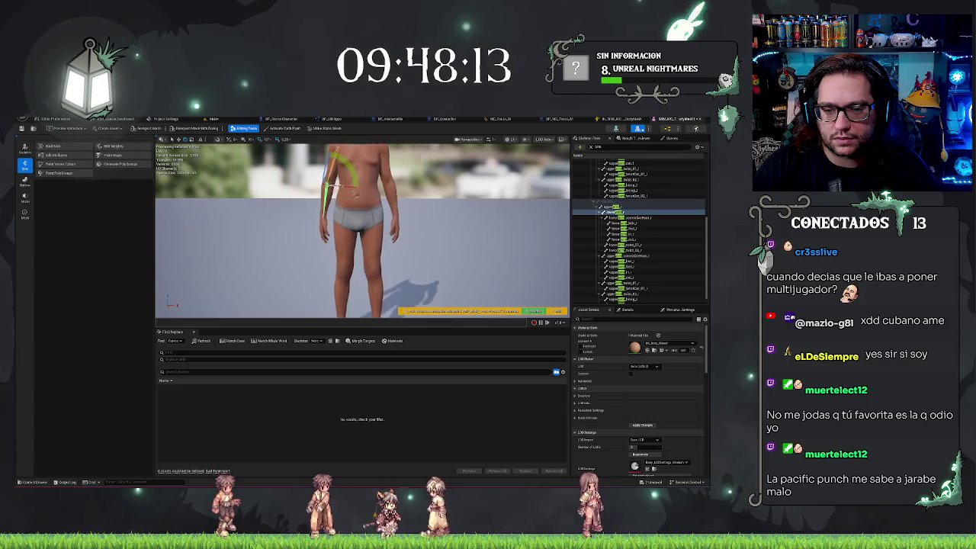
pyautogui.scroll(5, 362, 228)
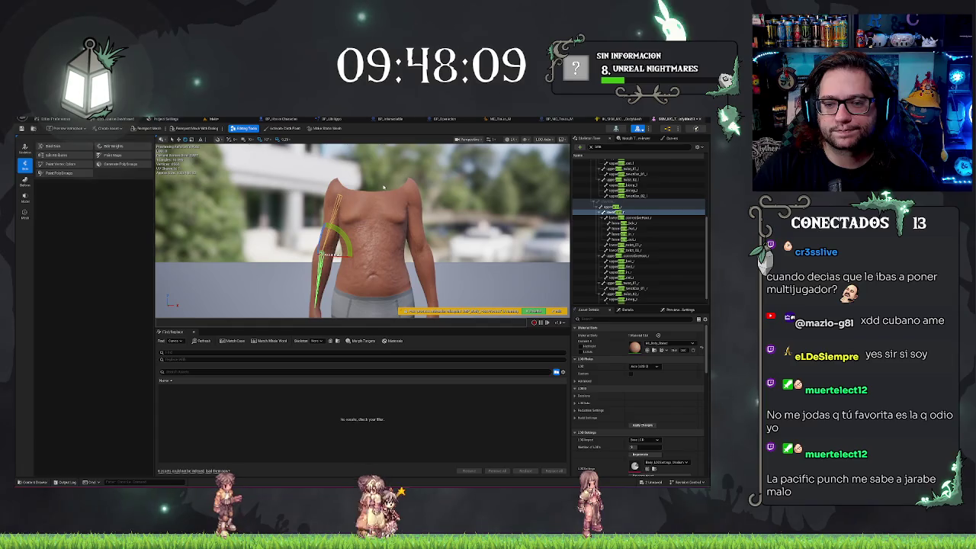
pyautogui.scroll(-3, 362, 228)
pyautogui.moveTo(366, 229); pyautogui.dragTo(410, 217)
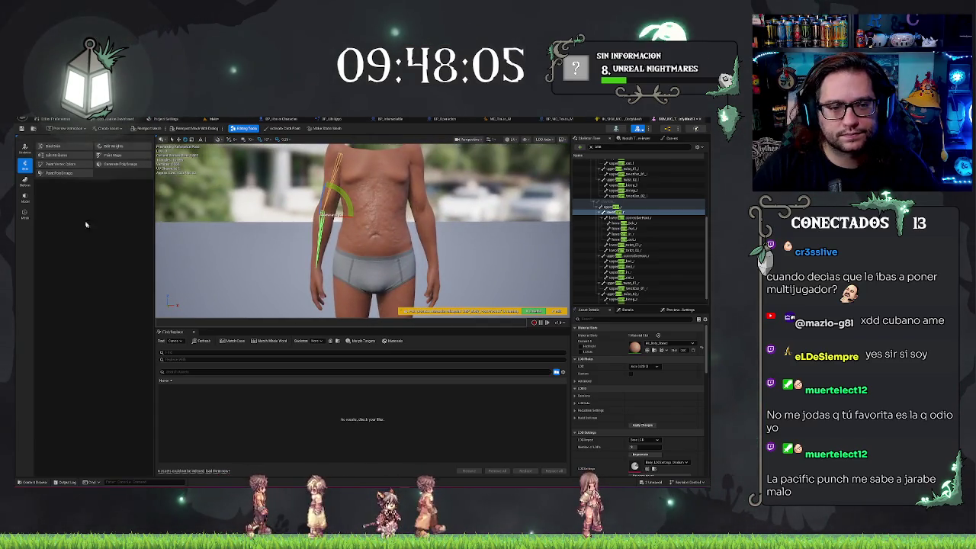
pyautogui.click(670, 181)
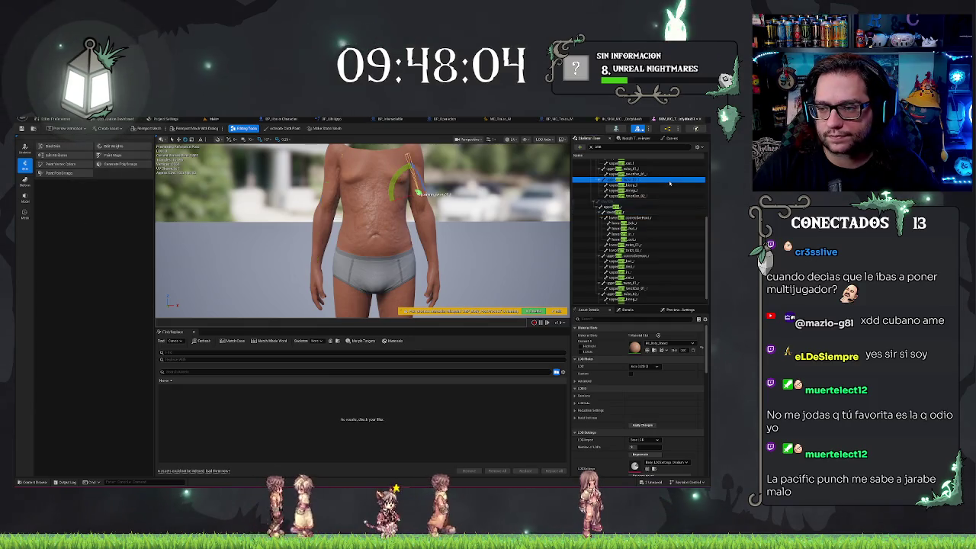
pyautogui.click(476, 245)
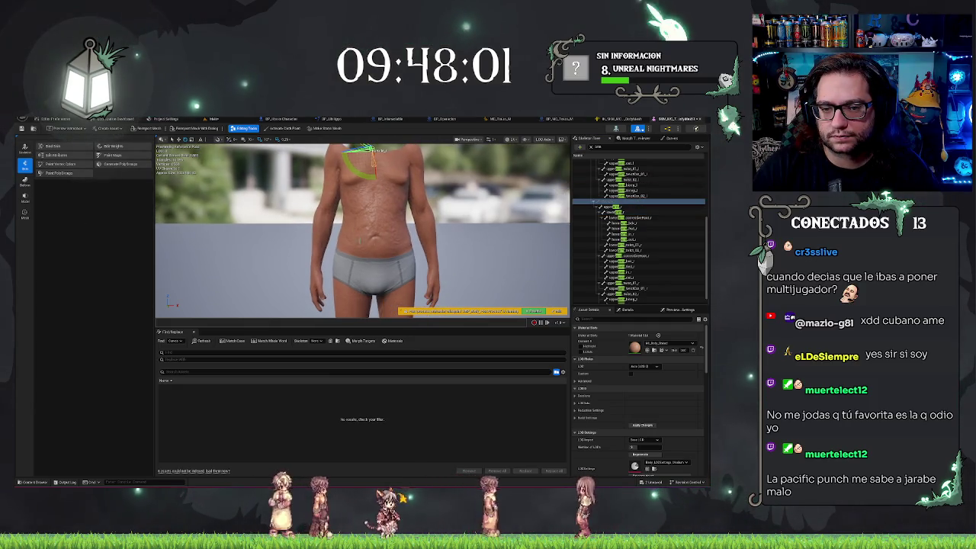
pyautogui.press('Escape')
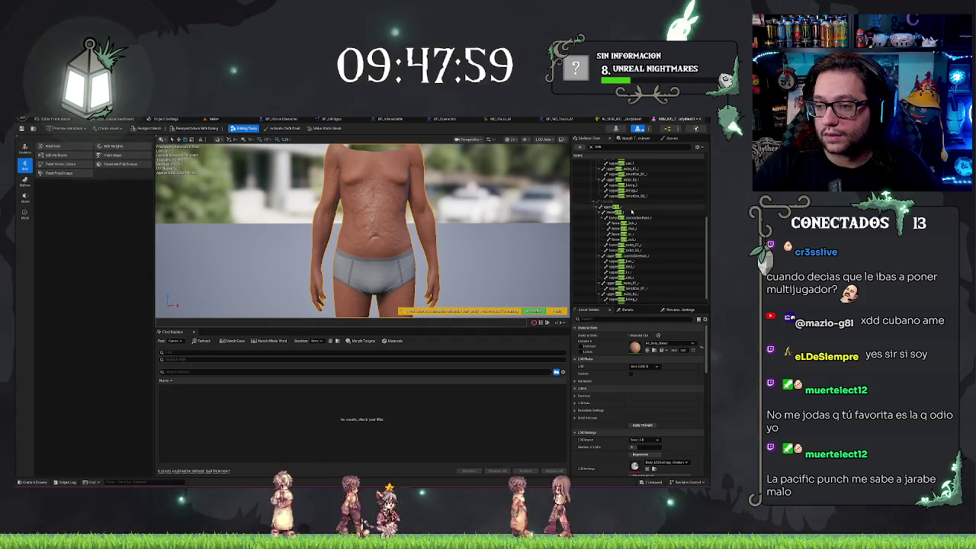
pyautogui.moveTo(343, 219)
pyautogui.mouseDown()
pyautogui.moveTo(333, 231)
pyautogui.moveTo(446, 270)
pyautogui.moveTo(412, 214)
pyautogui.moveTo(397, 217)
pyautogui.moveTo(409, 222)
pyautogui.mouseUp()
# Lower the shoulders by rotating the clavicle bones, undoing one misplaced rotation.
pyautogui.scroll(2, 362, 229)
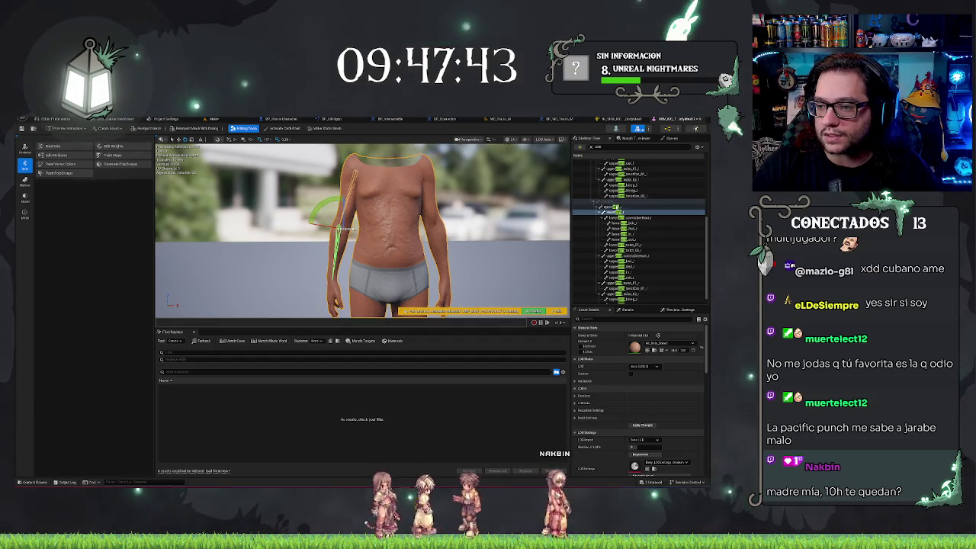
pyautogui.click(436, 199)
pyautogui.click(394, 181)
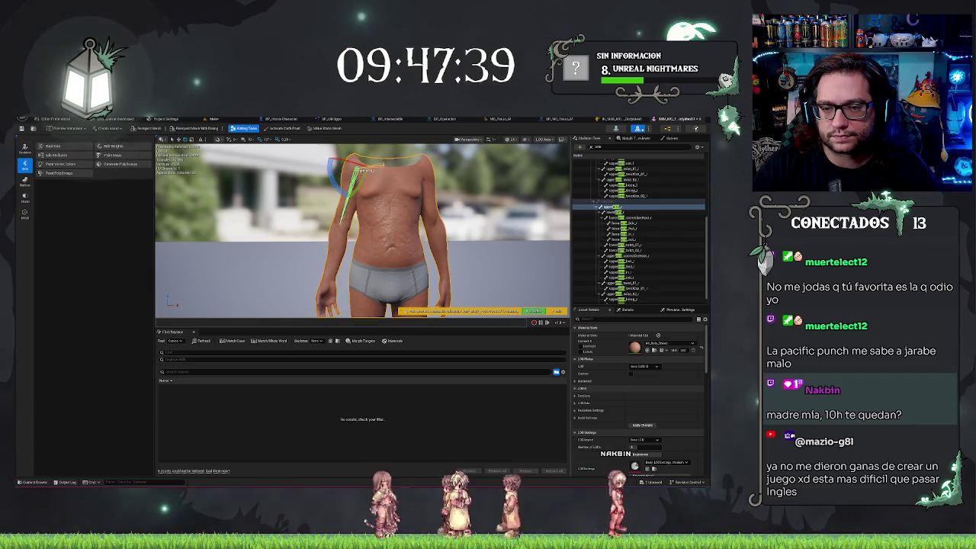
pyautogui.moveTo(365, 170)
pyautogui.mouseDown()
pyautogui.moveTo(283, 174)
pyautogui.moveTo(402, 160)
pyautogui.mouseUp()
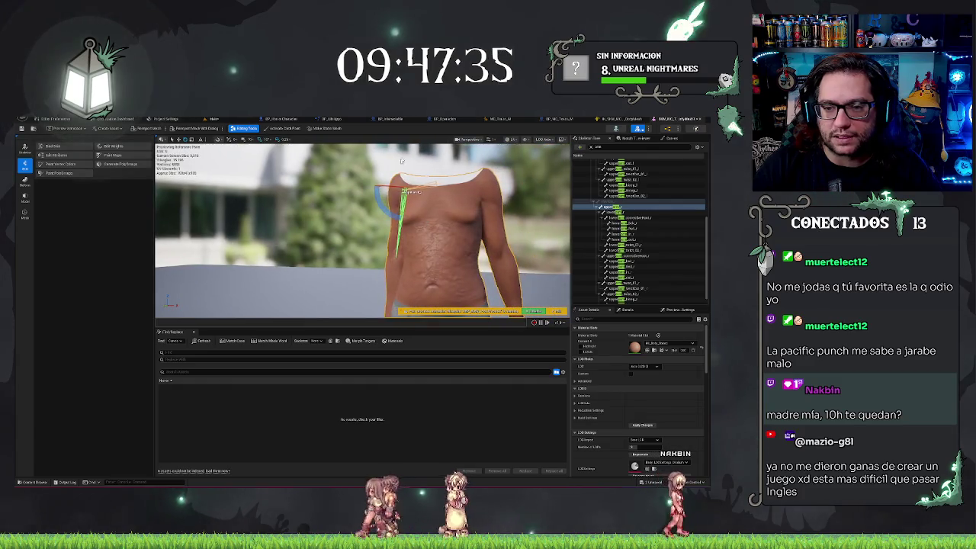
pyautogui.hotkey('ctrl', 'z')
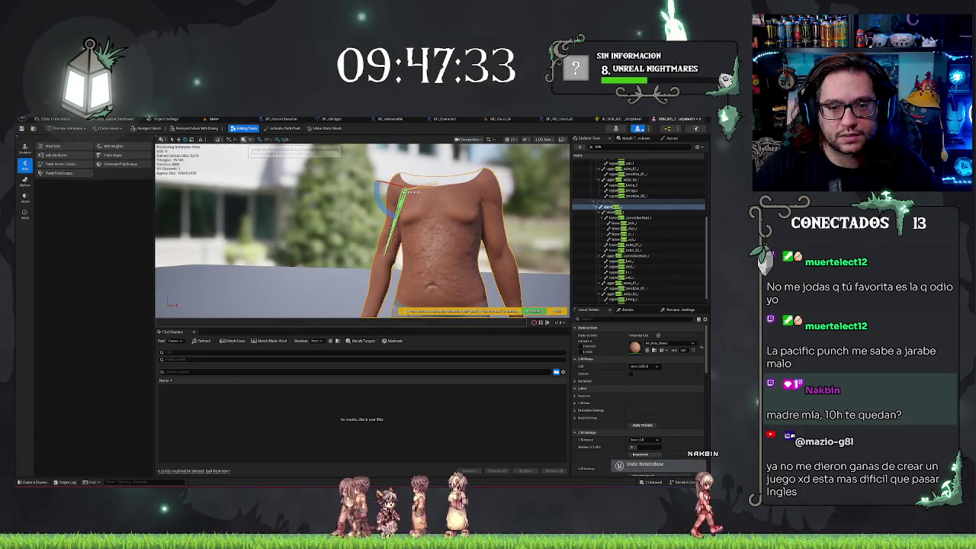
pyautogui.moveTo(381, 199); pyautogui.dragTo(244, 207)
pyautogui.scroll(-2, 656, 225)
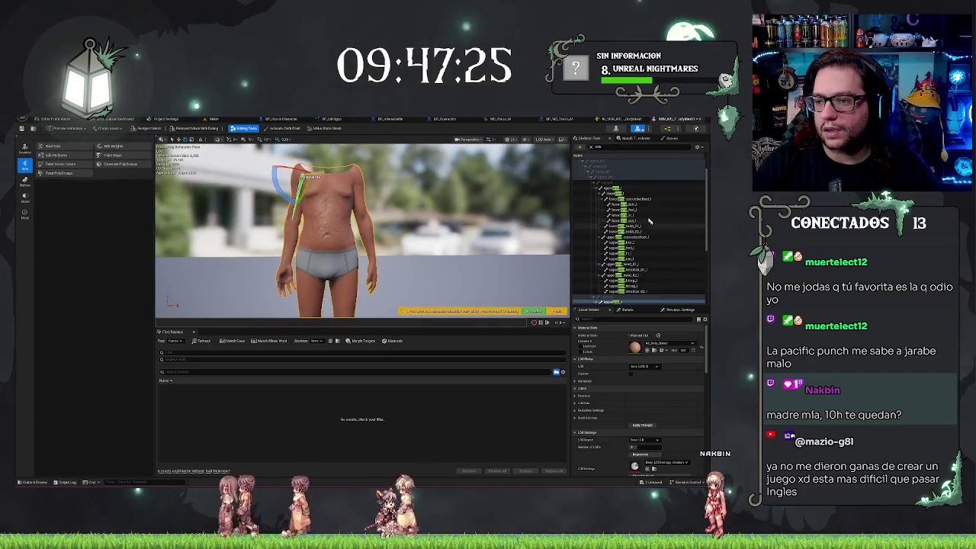
pyautogui.click(618, 188)
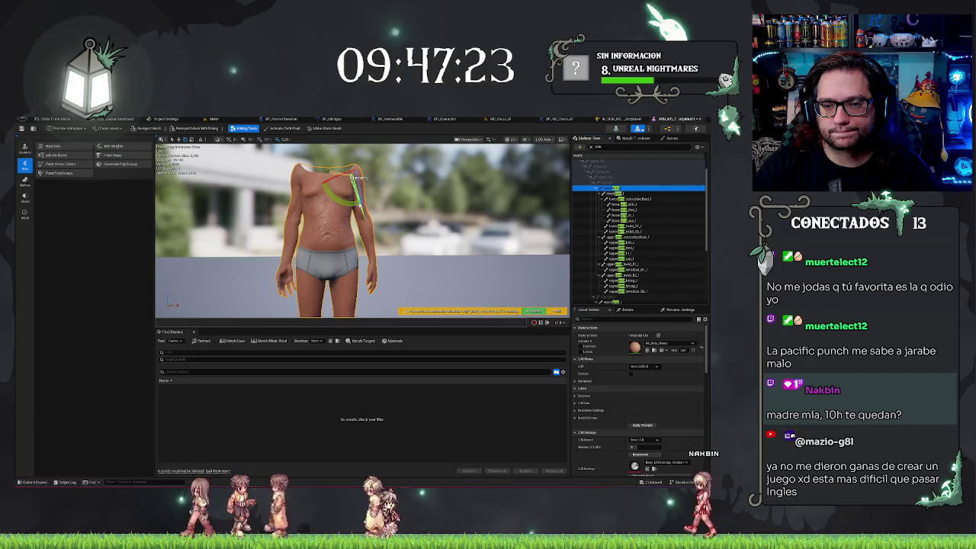
pyautogui.moveTo(341, 174)
pyautogui.mouseDown()
pyautogui.moveTo(358, 180)
pyautogui.moveTo(357, 206)
pyautogui.mouseUp()
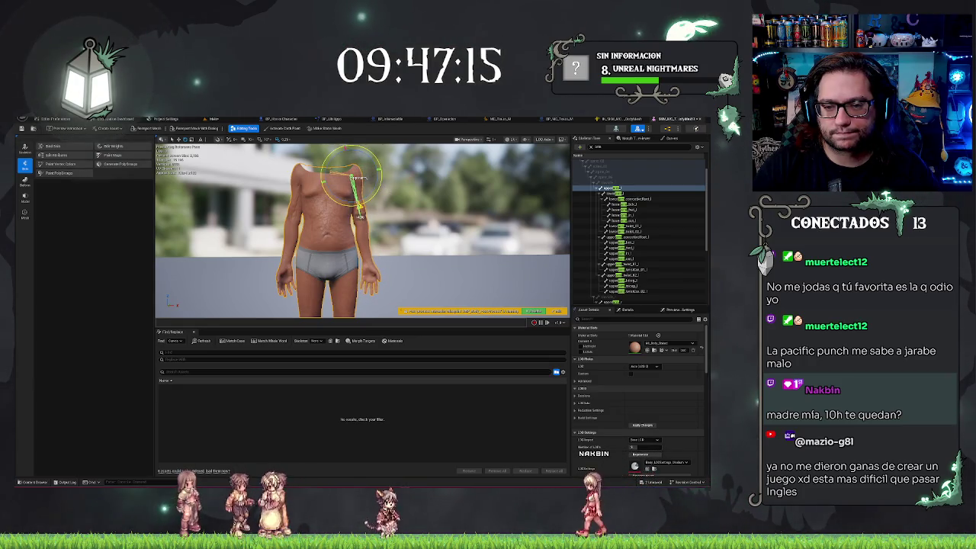
pyautogui.moveTo(407, 225)
pyautogui.mouseDown()
pyautogui.moveTo(427, 213)
pyautogui.moveTo(427, 247)
pyautogui.moveTo(441, 248)
pyautogui.mouseUp()
pyautogui.click(629, 203)
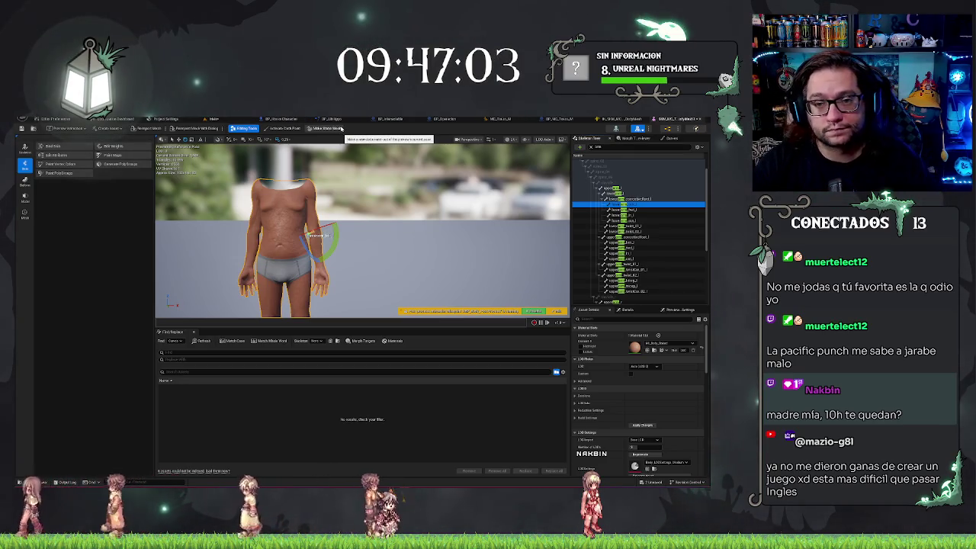
# Convert the posed headless body with Make Static Mesh, saving it into the Meshes folder.
pyautogui.click(342, 129)
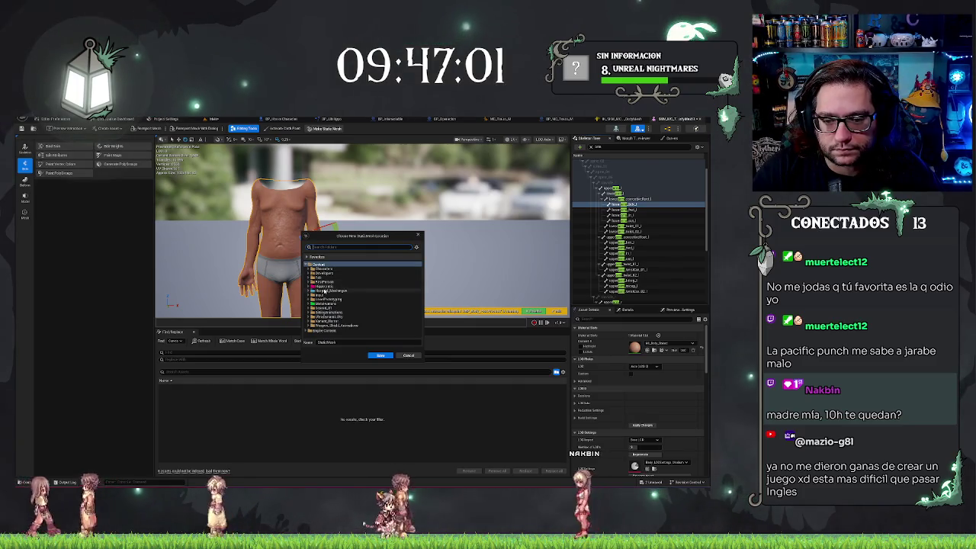
pyautogui.click(324, 286)
pyautogui.doubleClick(324, 287)
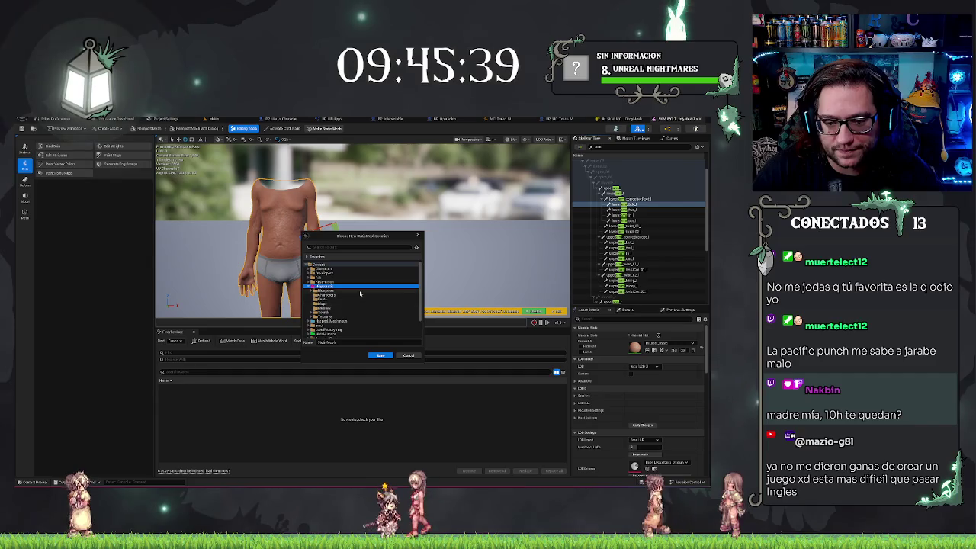
pyautogui.click(326, 308)
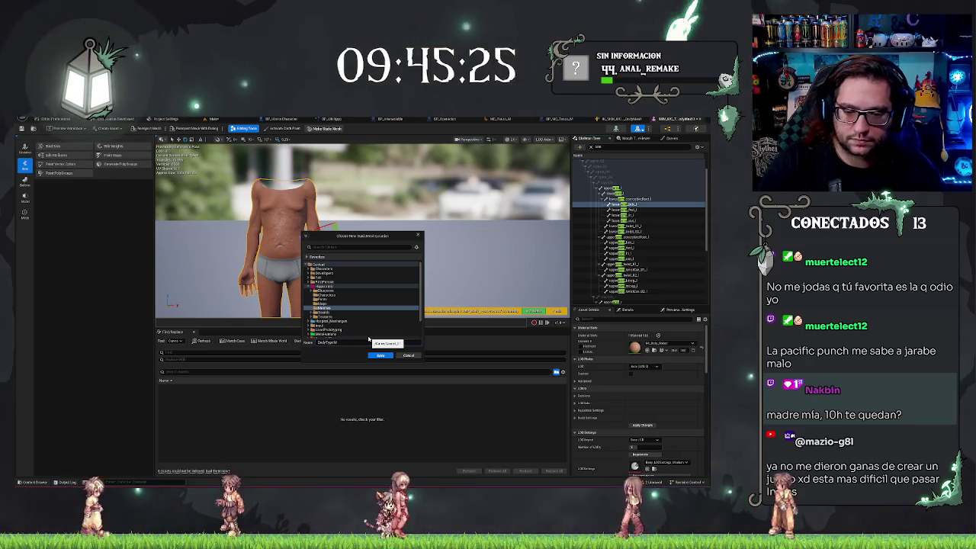
pyautogui.click(380, 356)
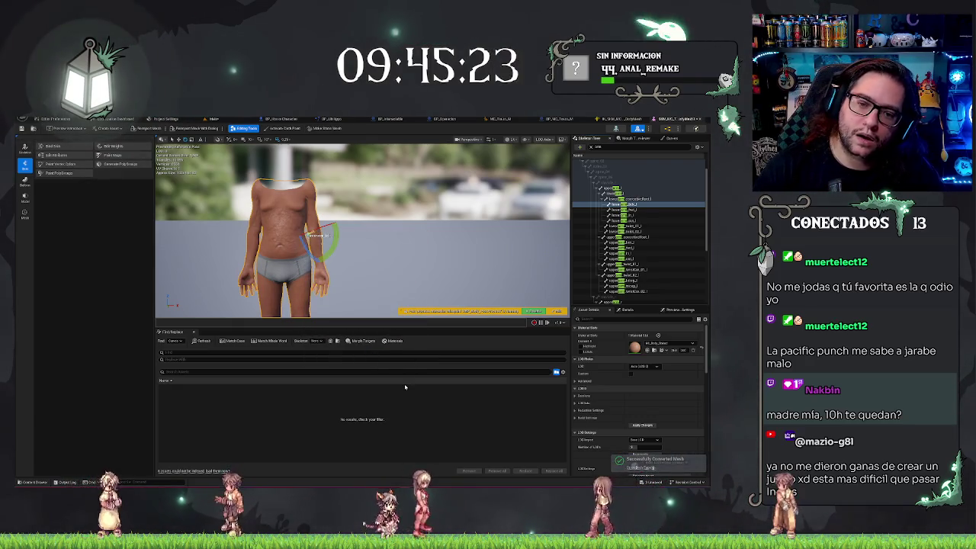
pyautogui.moveTo(362, 276); pyautogui.dragTo(343, 277)
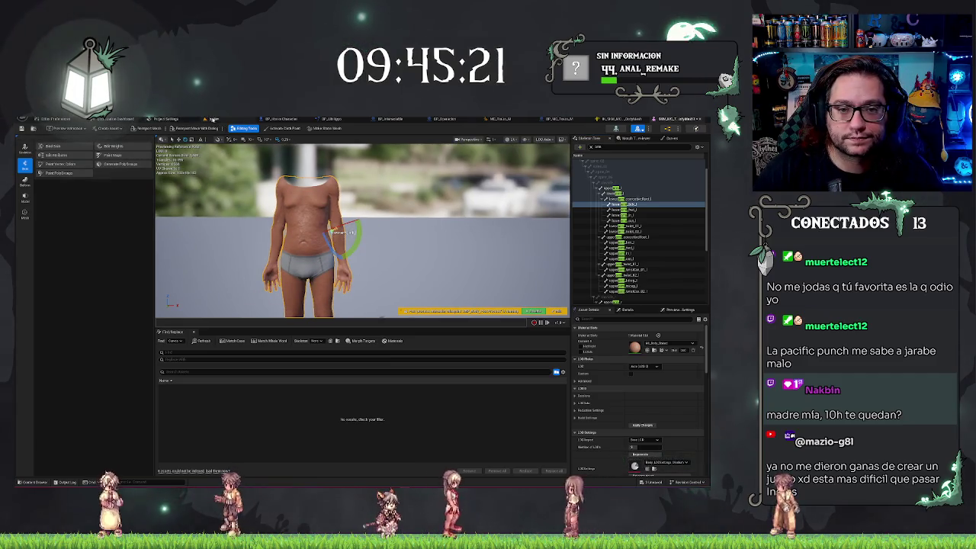
# Return to the dark hospital level and briefly open the torso skeletal mesh from its folder.
pyautogui.click(213, 119)
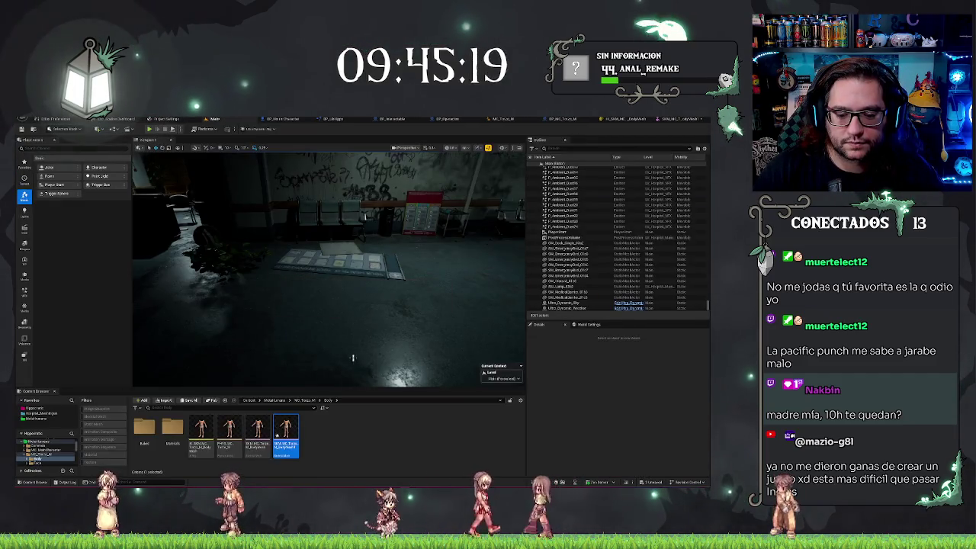
pyautogui.moveTo(400, 337); pyautogui.dragTo(374, 336)
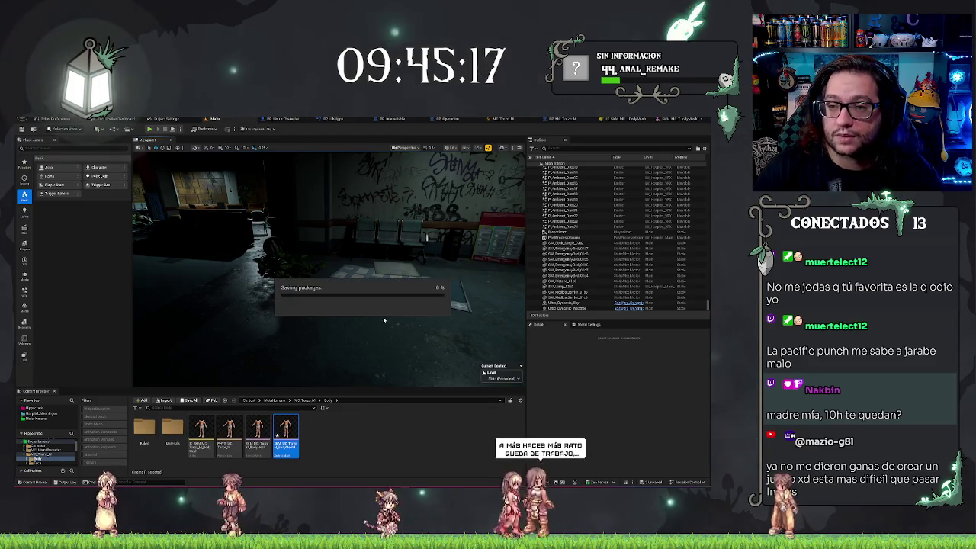
pyautogui.moveTo(400, 336); pyautogui.dragTo(366, 324)
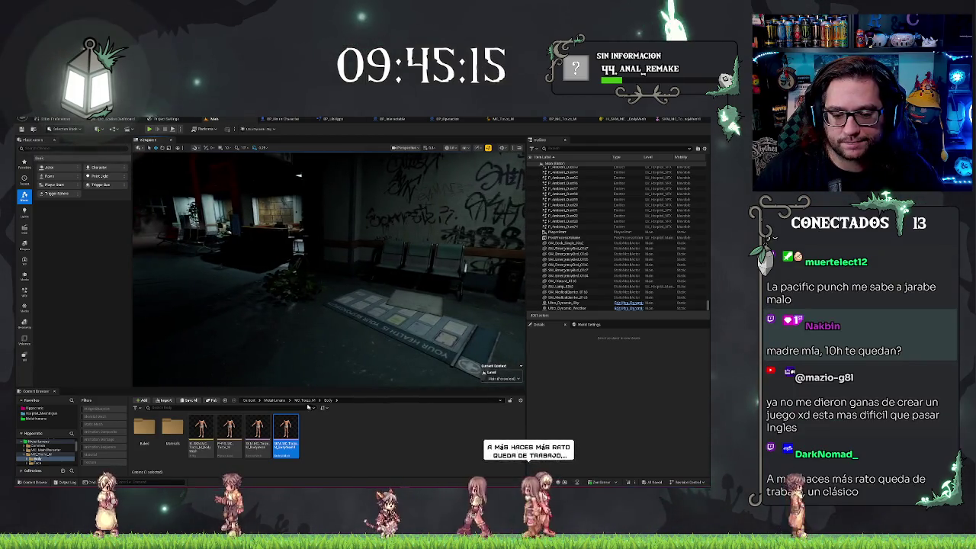
pyautogui.click(42, 453)
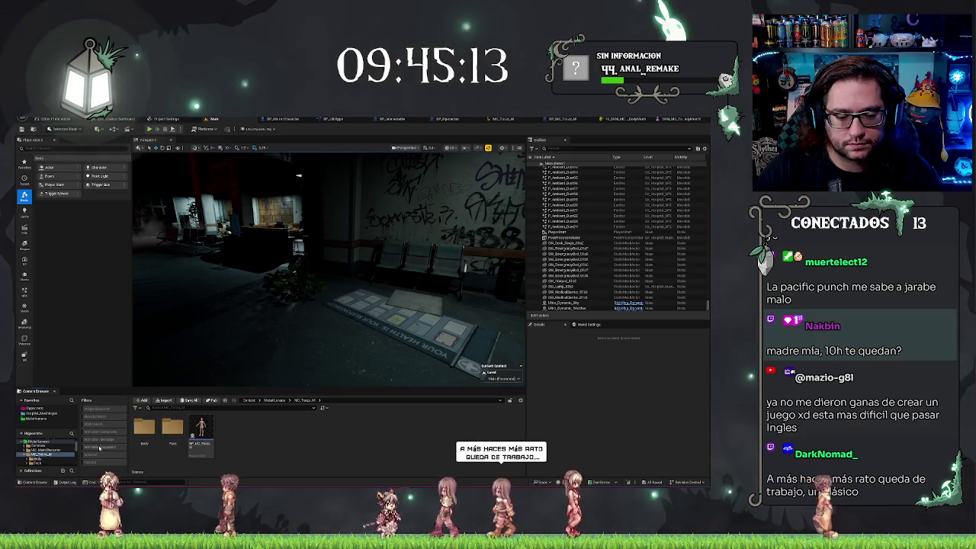
pyautogui.doubleClick(200, 431)
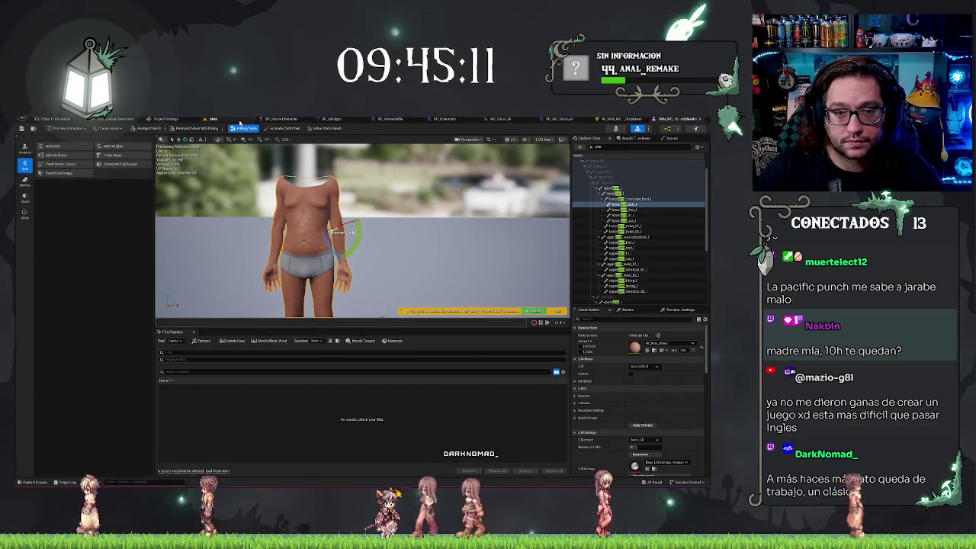
pyautogui.click(214, 119)
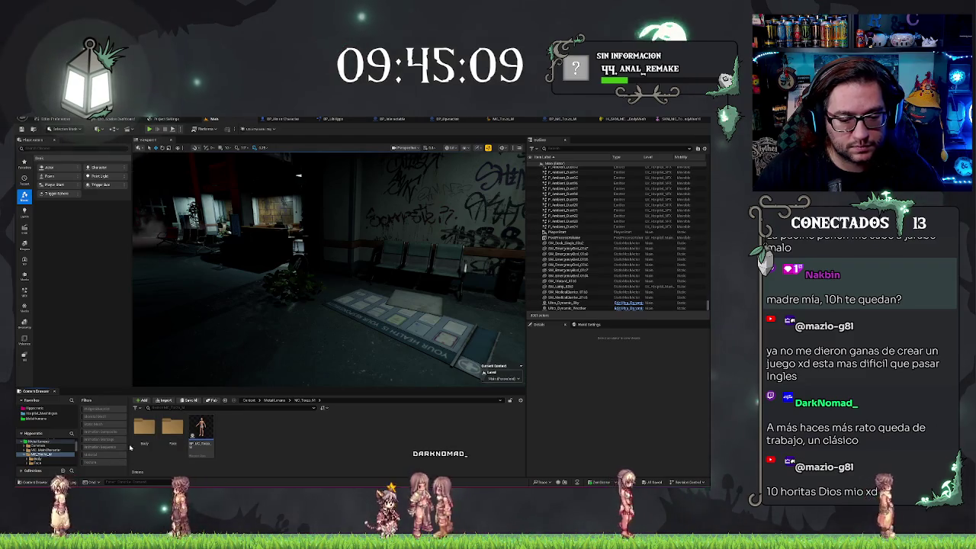
# Browse the Content Browser to Hipperoreta > Modelos and select the first body model asset.
pyautogui.click(258, 400)
pyautogui.click(281, 441)
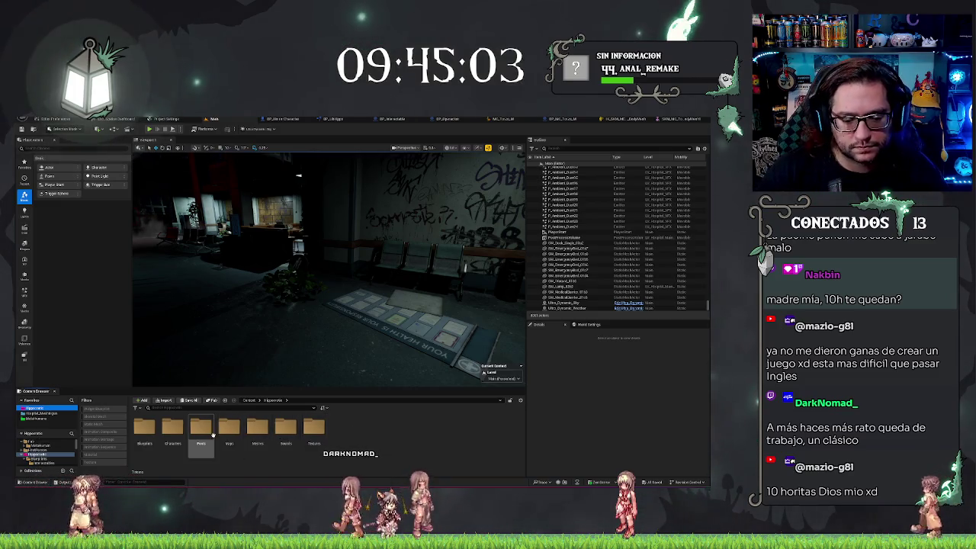
pyautogui.click(257, 429)
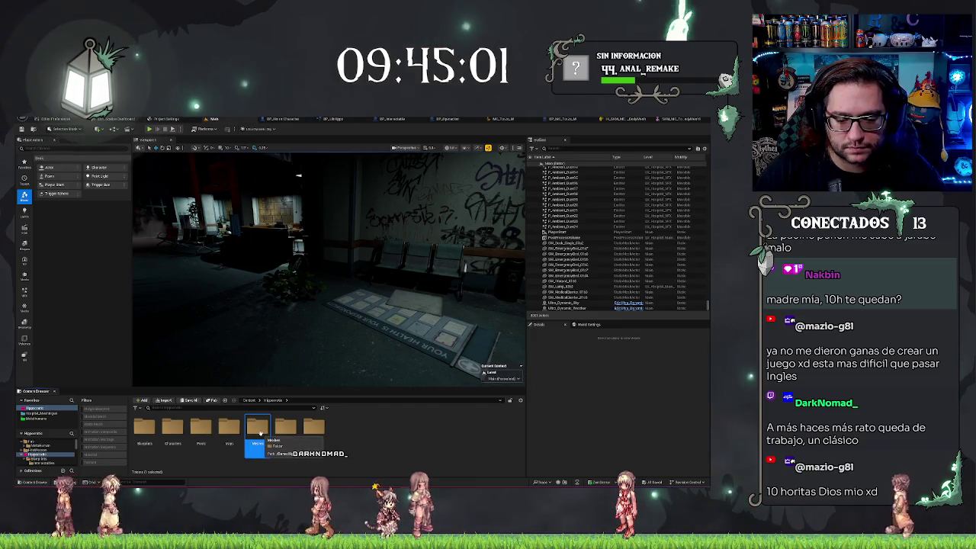
pyautogui.doubleClick(258, 431)
pyautogui.click(145, 433)
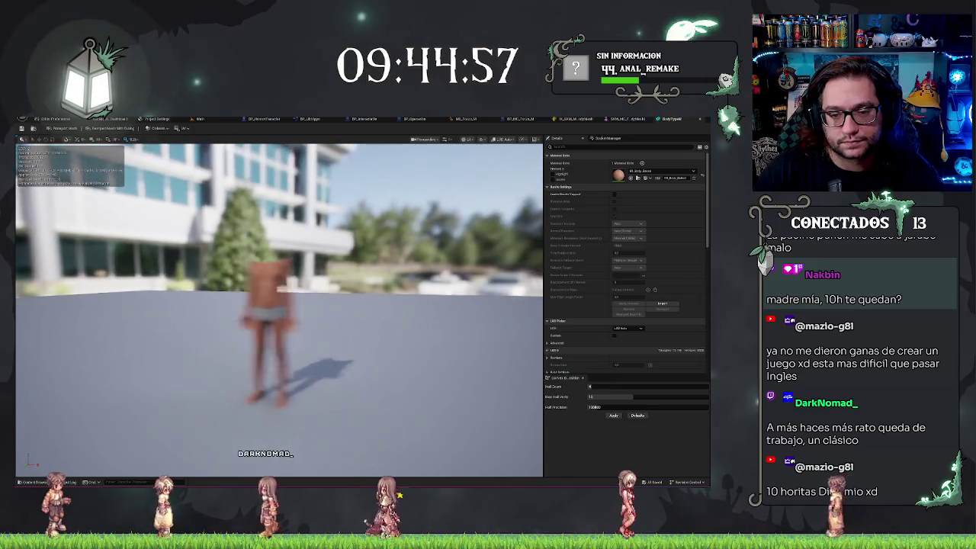
# Zoom and move the preview camera close to the BodyTypeM body, then return to the torso mesh editor.
pyautogui.scroll(5, 279, 305)
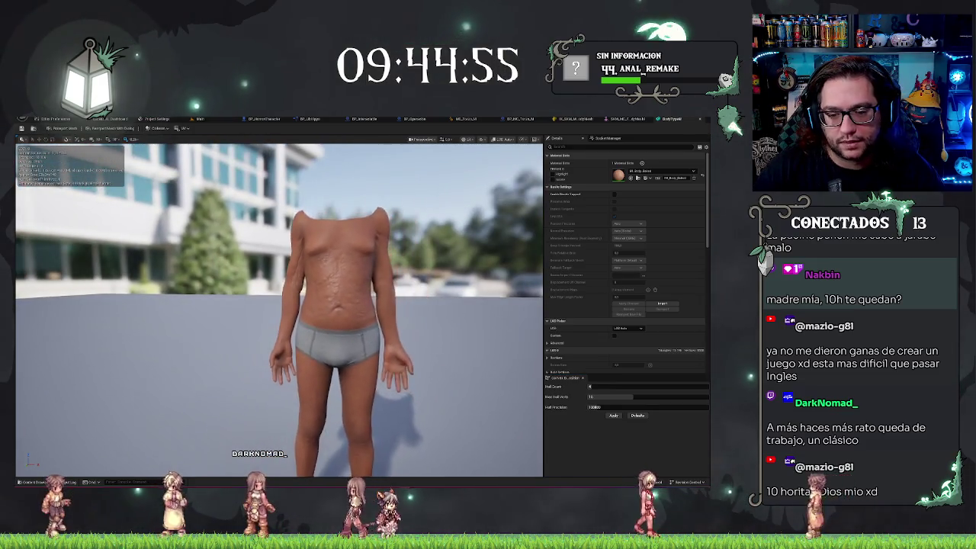
pyautogui.scroll(3, 322, 283)
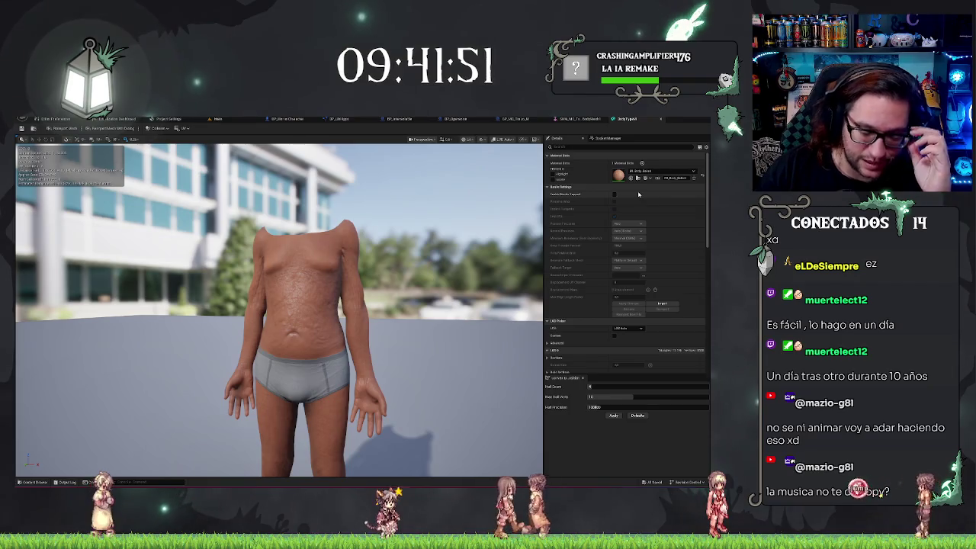
pyautogui.moveTo(442, 272)
pyautogui.mouseDown()
pyautogui.moveTo(447, 314)
pyautogui.moveTo(447, 304)
pyautogui.mouseUp()
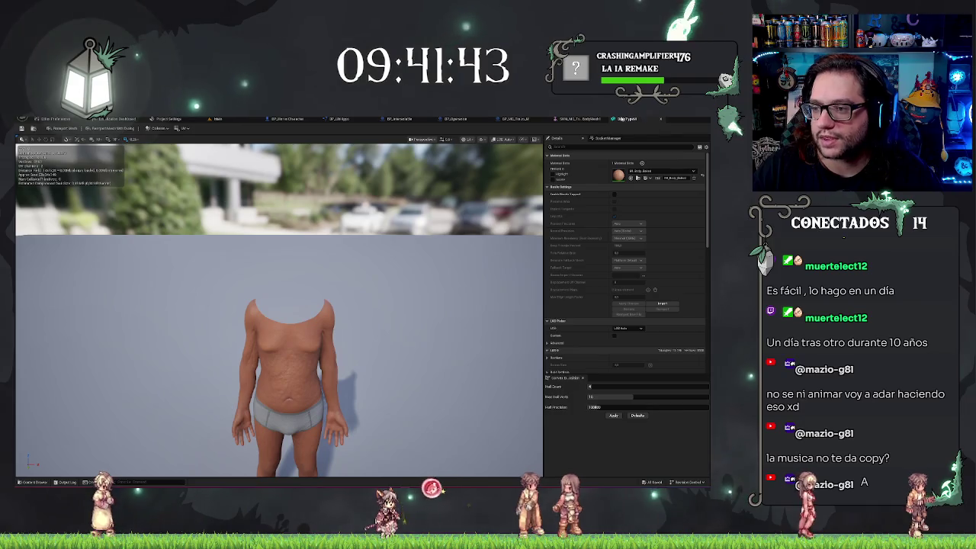
pyautogui.click(580, 119)
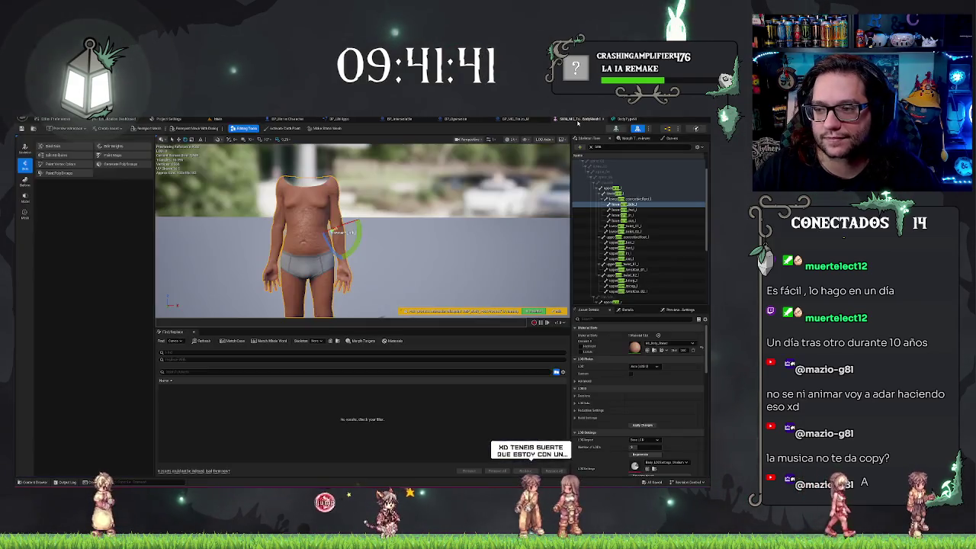
# Open the bald Face skeletal mesh from the Main tab and start Make Static Mesh.
pyautogui.click(217, 119)
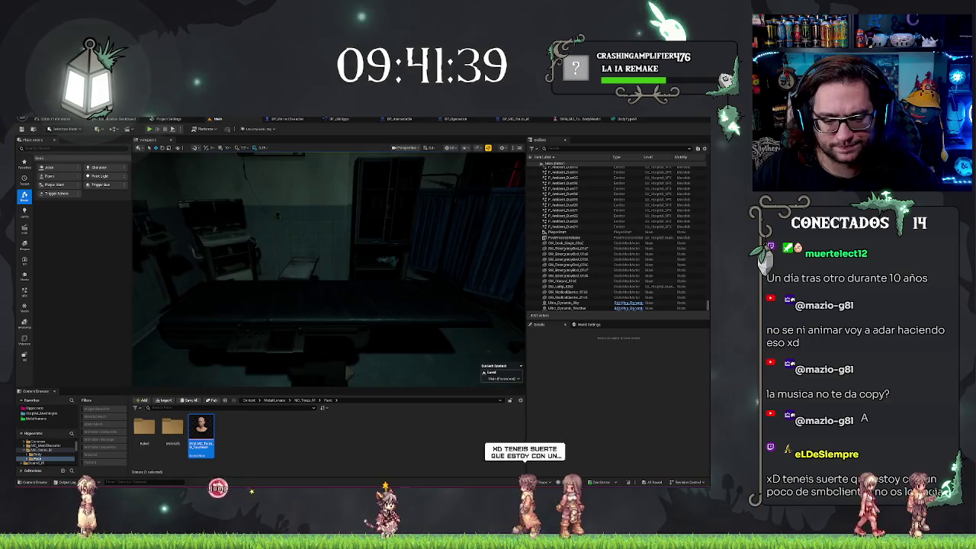
pyautogui.keyDown('ctrl'); pyautogui.click(208, 433); pyautogui.keyUp('ctrl')
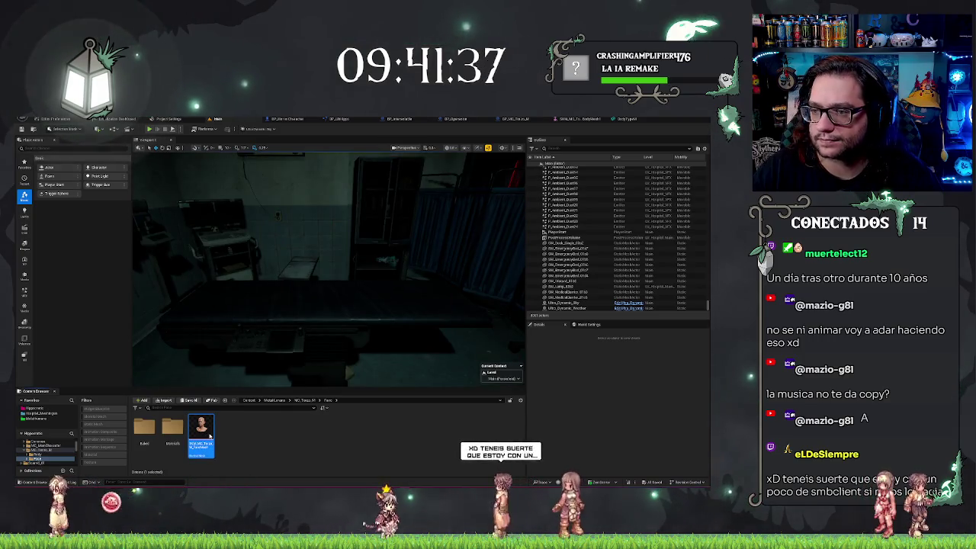
pyautogui.doubleClick(208, 433)
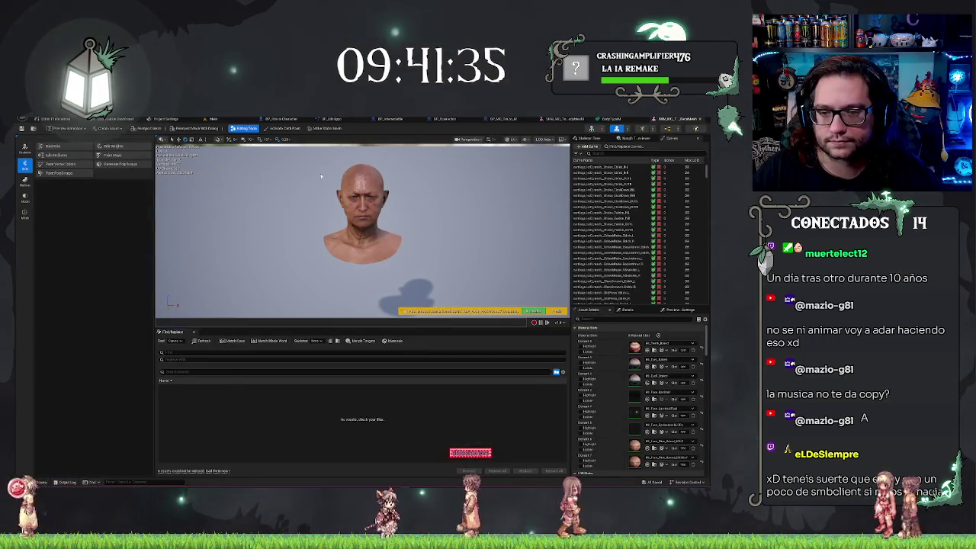
pyautogui.click(327, 128)
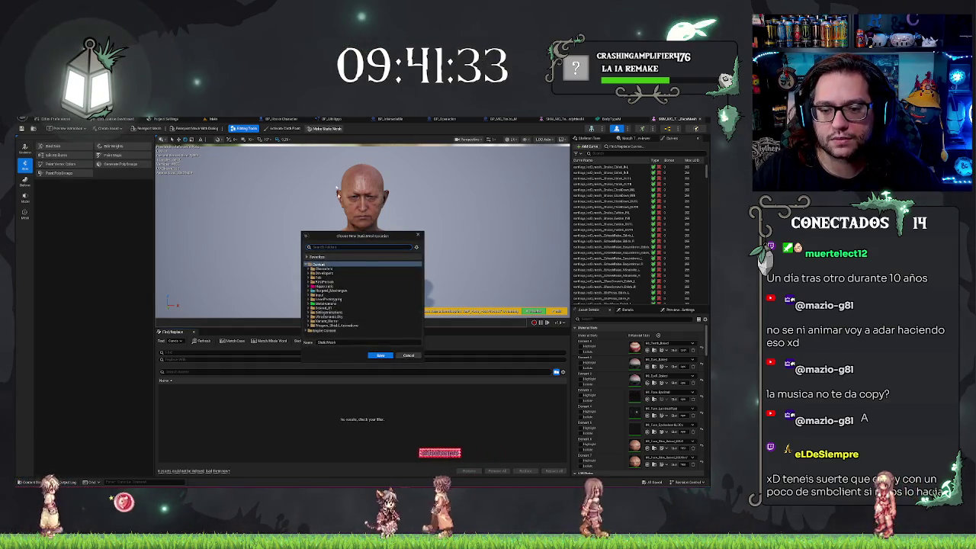
# Browse the project subfolders in the Choose New StaticMesh Location dialog for a destination.
pyautogui.click(331, 286)
pyautogui.doubleClick(332, 287)
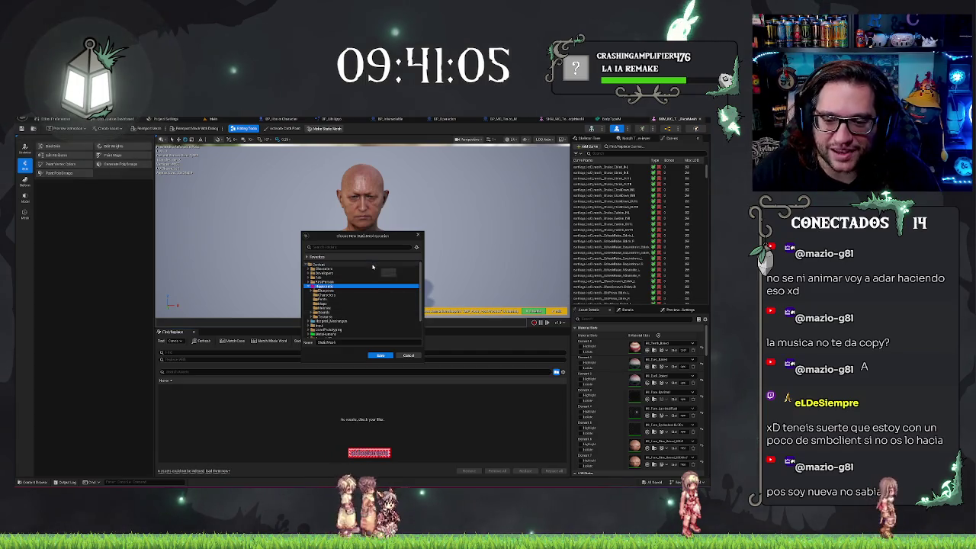
pyautogui.click(351, 301)
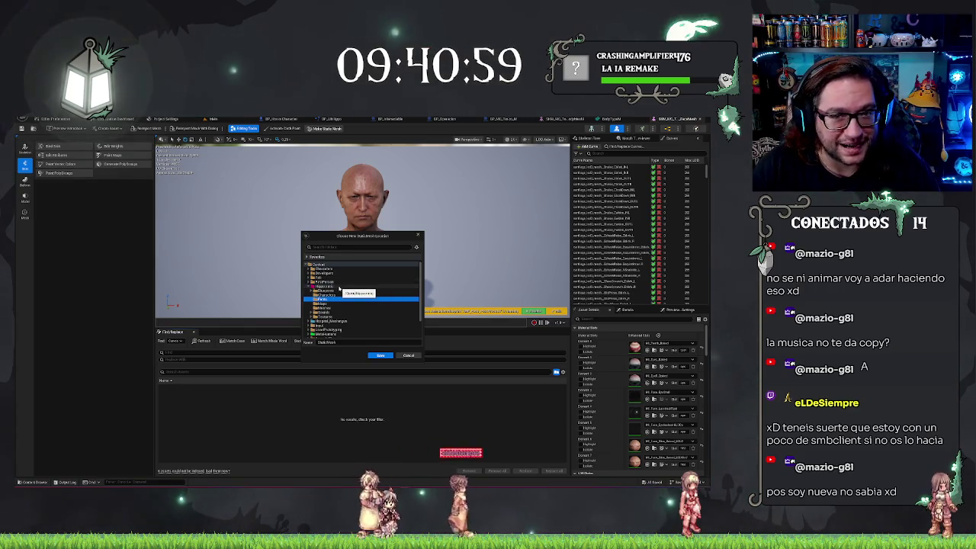
pyautogui.click(343, 285)
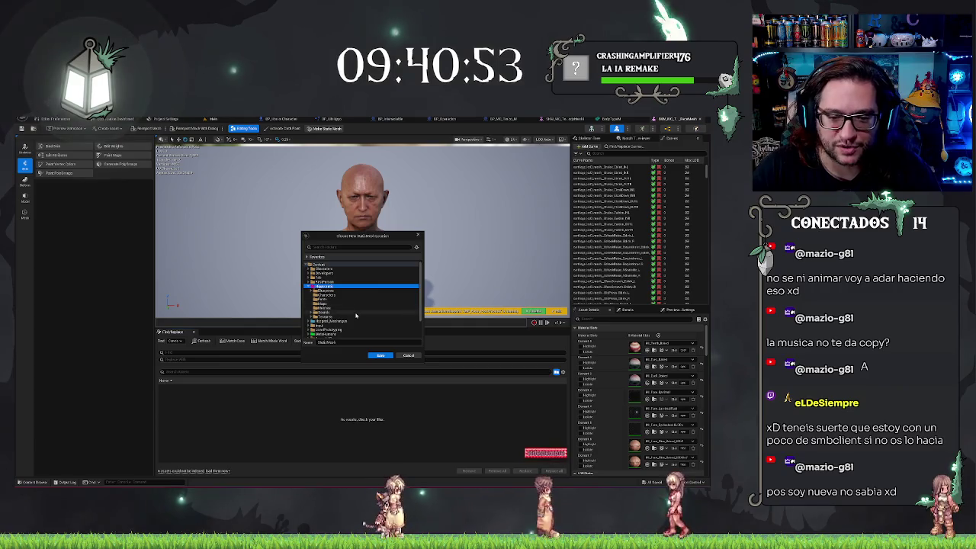
pyautogui.scroll(-2, 355, 315)
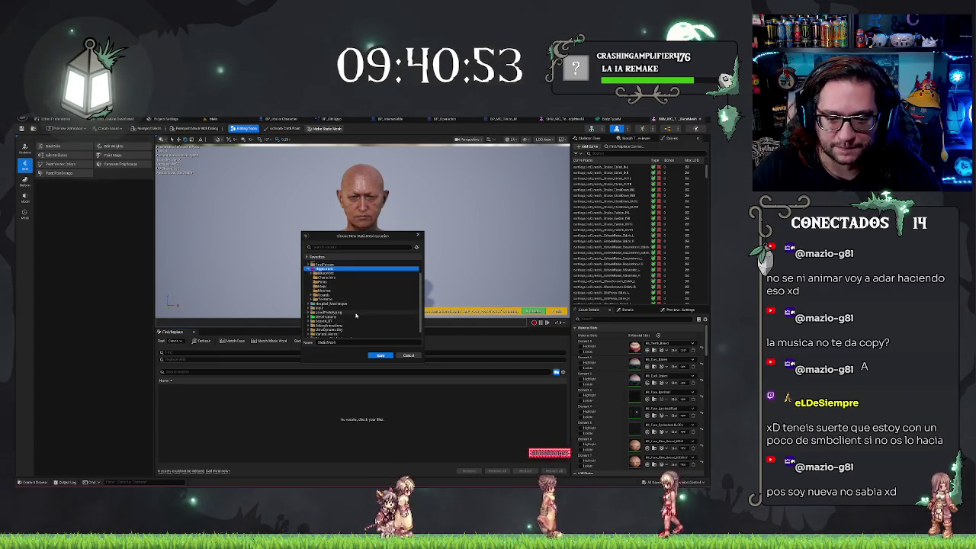
pyautogui.click(330, 278)
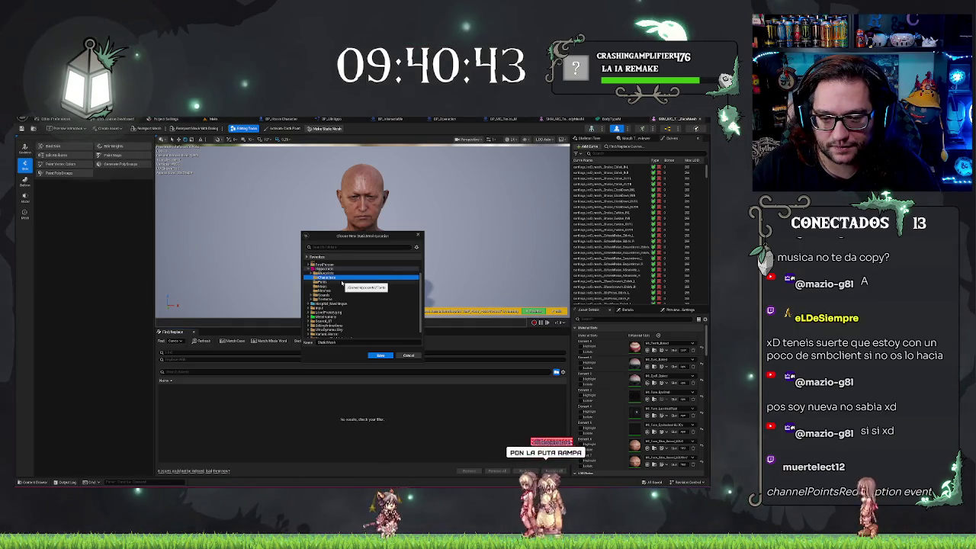
# Pick the Meshes folder as destination and save the head as the static mesh Face.
pyautogui.click(342, 283)
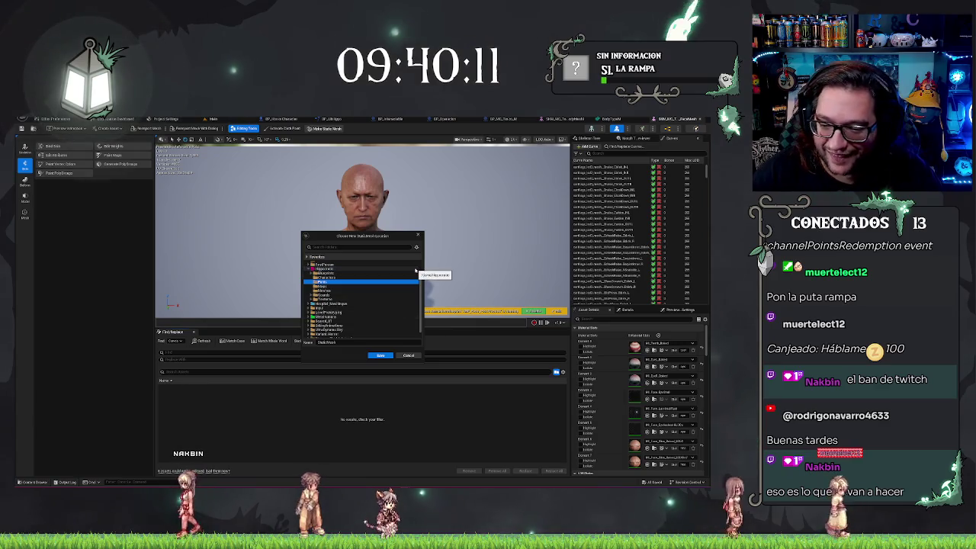
pyautogui.click(327, 268)
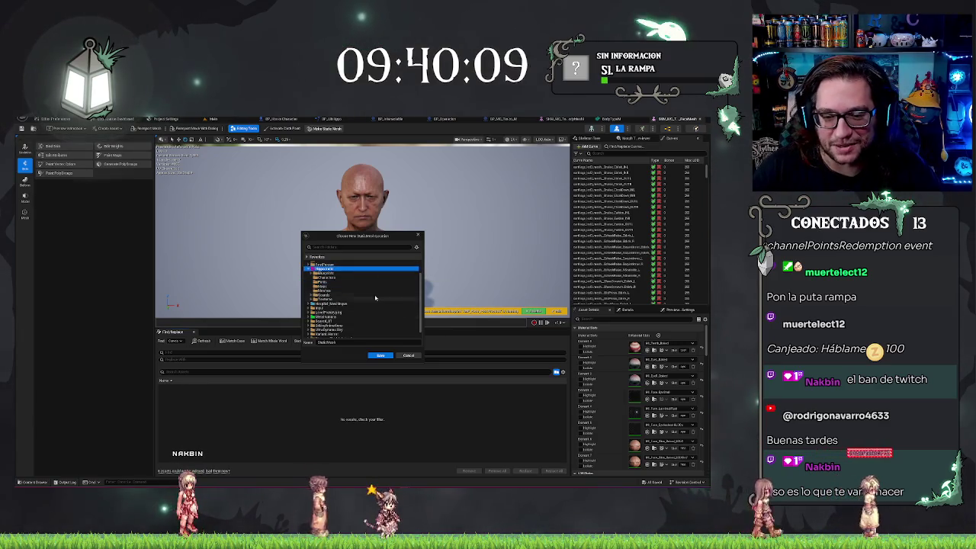
pyautogui.click(324, 290)
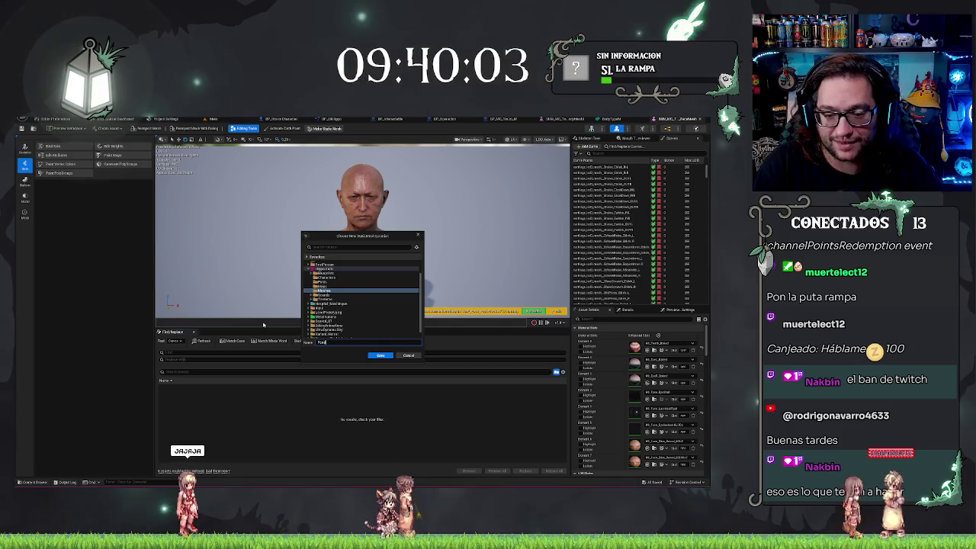
pyautogui.click(380, 356)
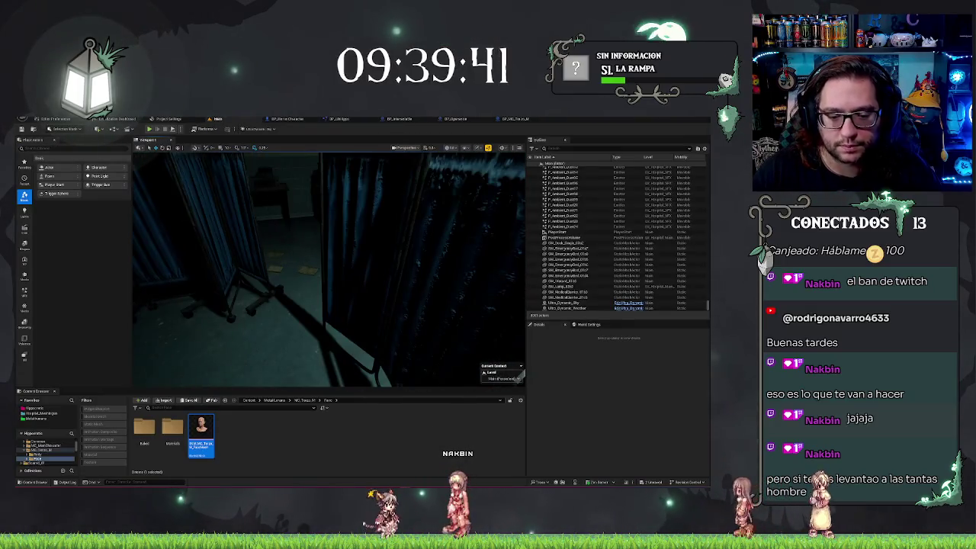
# Open the new Face static mesh from the project's Meshes folder and orbit around it.
pyautogui.click(33, 408)
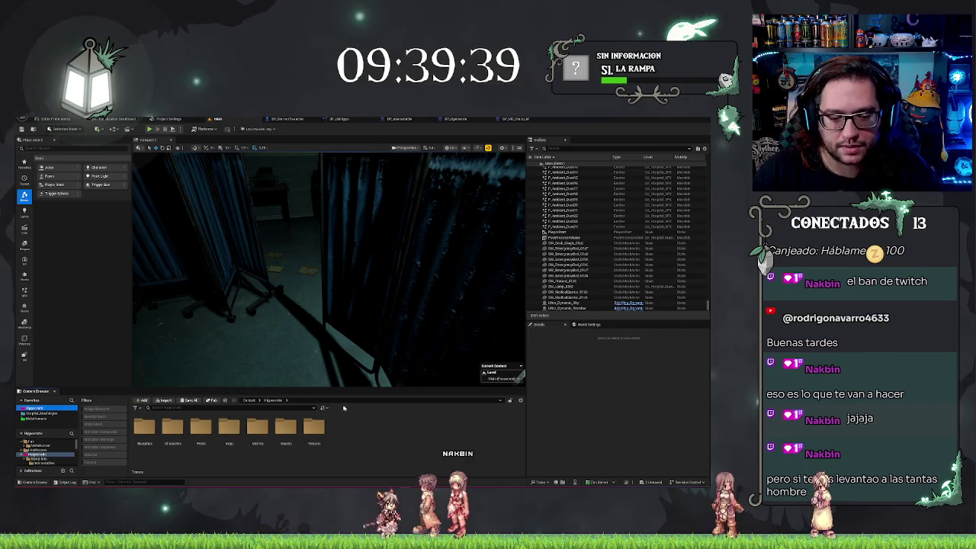
pyautogui.click(180, 425)
pyautogui.doubleClick(180, 425)
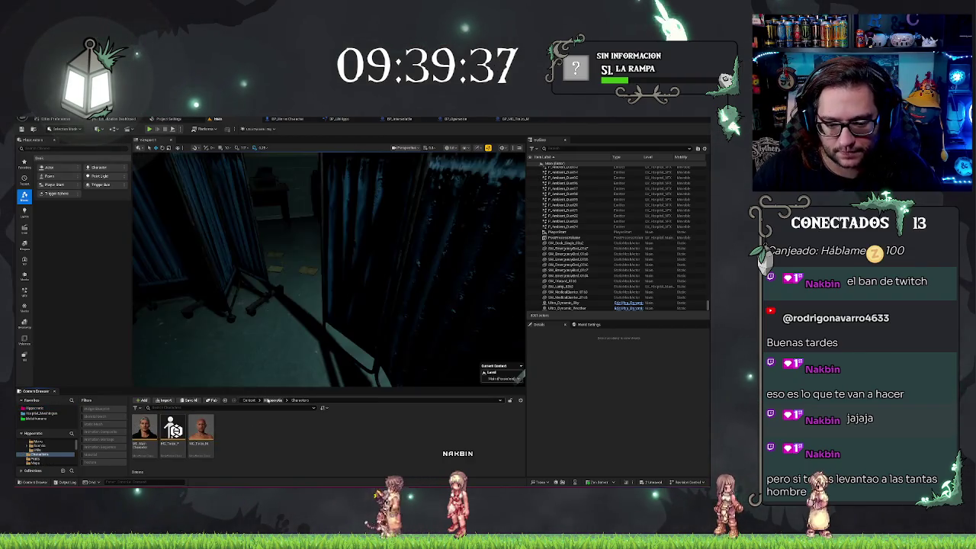
pyautogui.click(272, 400)
pyautogui.doubleClick(259, 428)
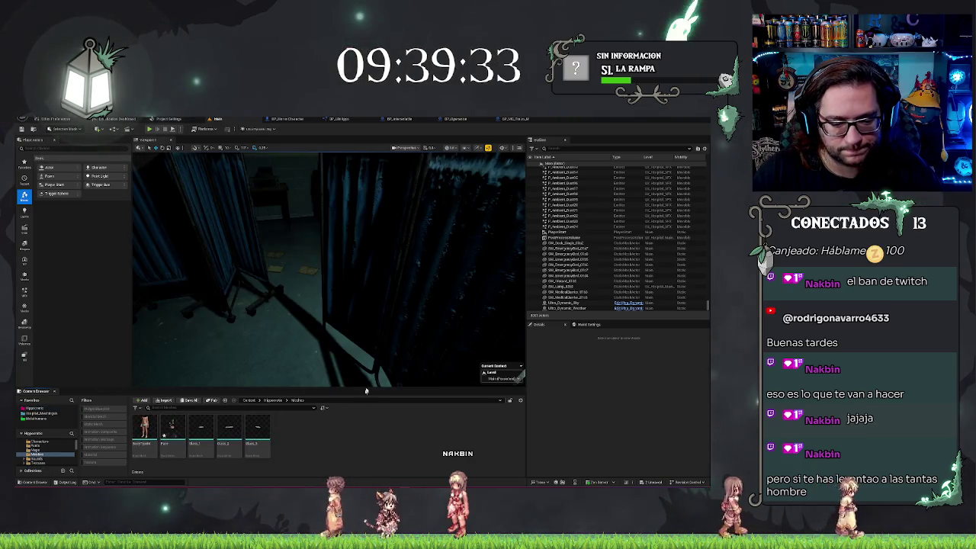
pyautogui.click(169, 435)
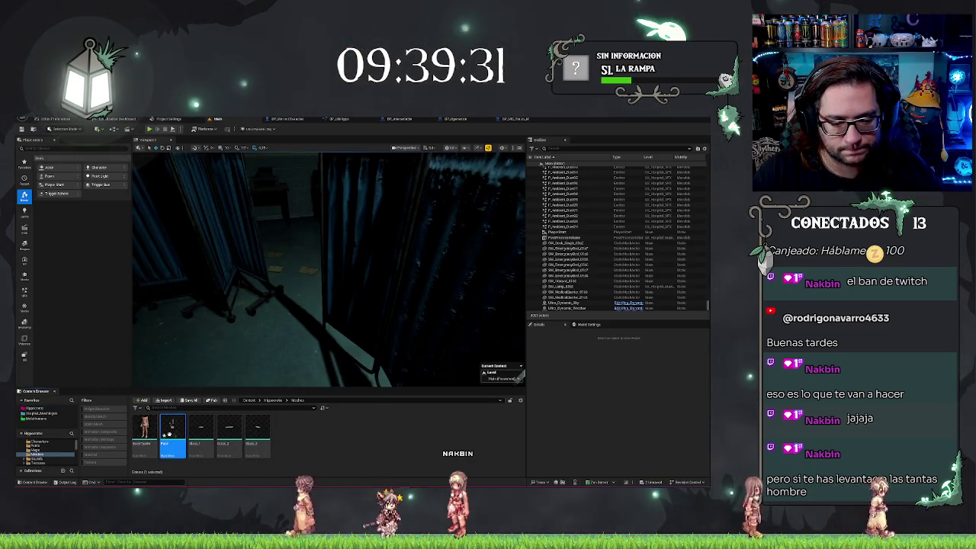
pyautogui.doubleClick(170, 435)
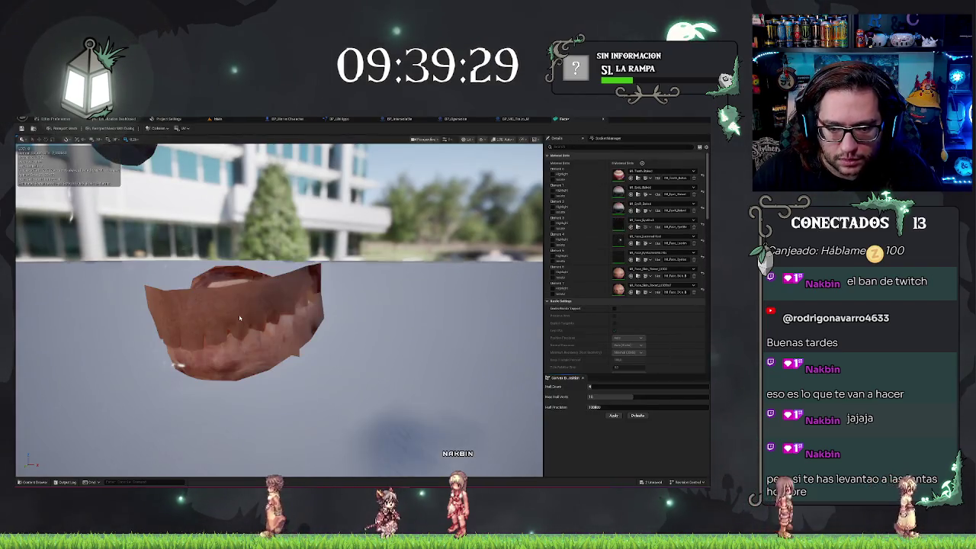
pyautogui.moveTo(238, 315); pyautogui.dragTo(320, 313)
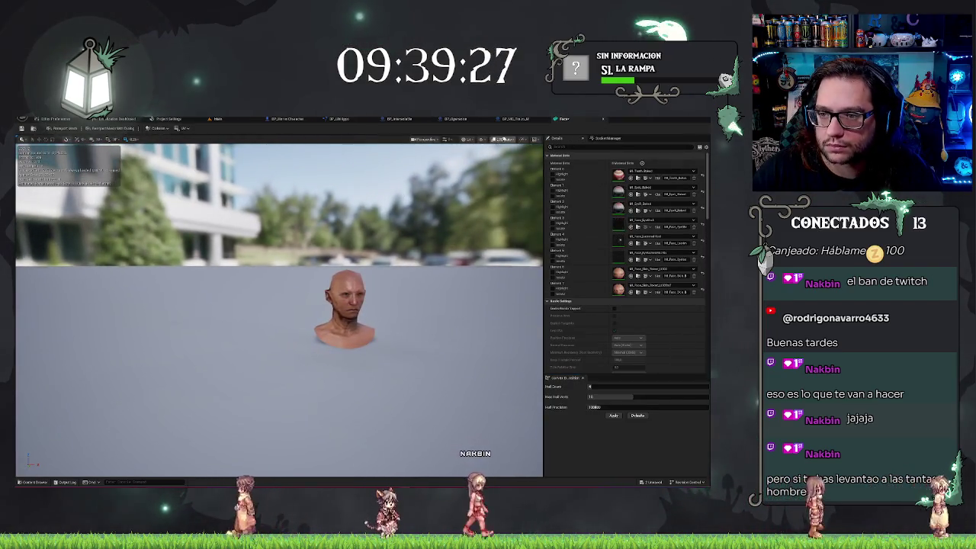
# Switch the preview to a lower LOD and zoom in on the floating eyes and teeth.
pyautogui.click(505, 140)
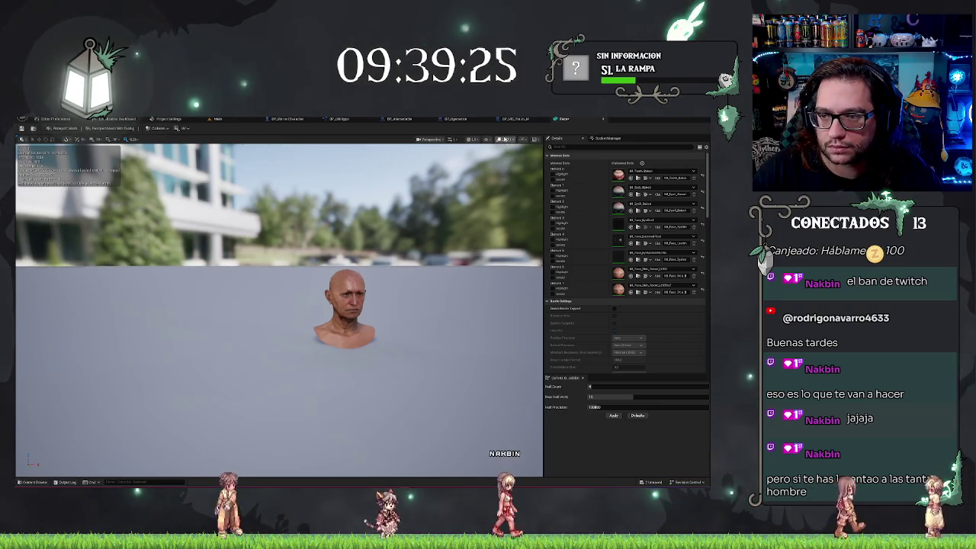
pyautogui.click(511, 165)
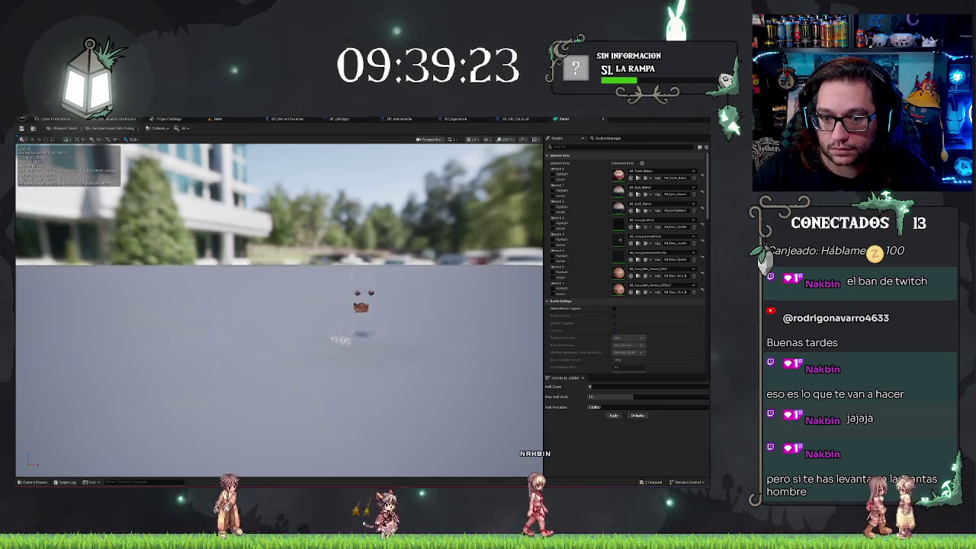
pyautogui.scroll(3, 471, 227)
pyautogui.scroll(-4, 280, 309)
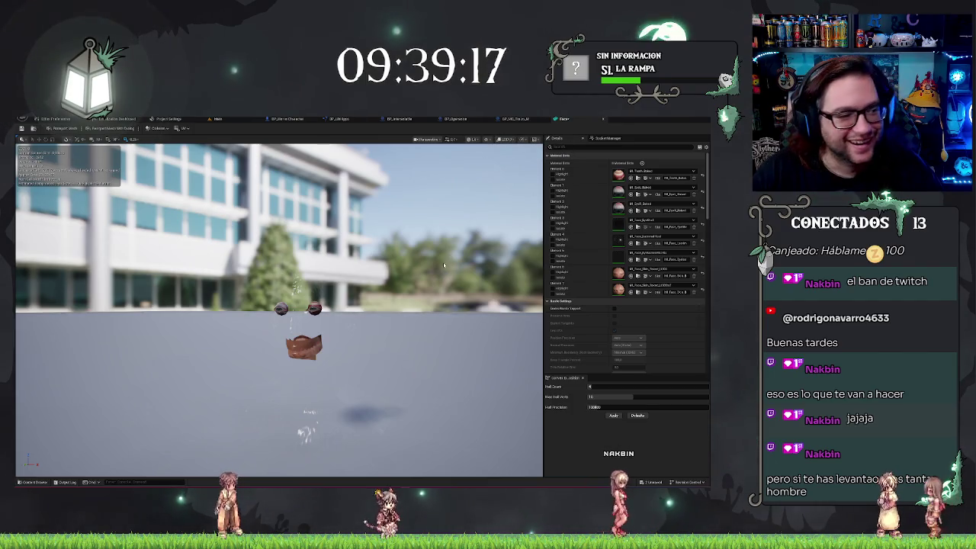
pyautogui.scroll(3, 279, 310)
pyautogui.scroll(5, 279, 310)
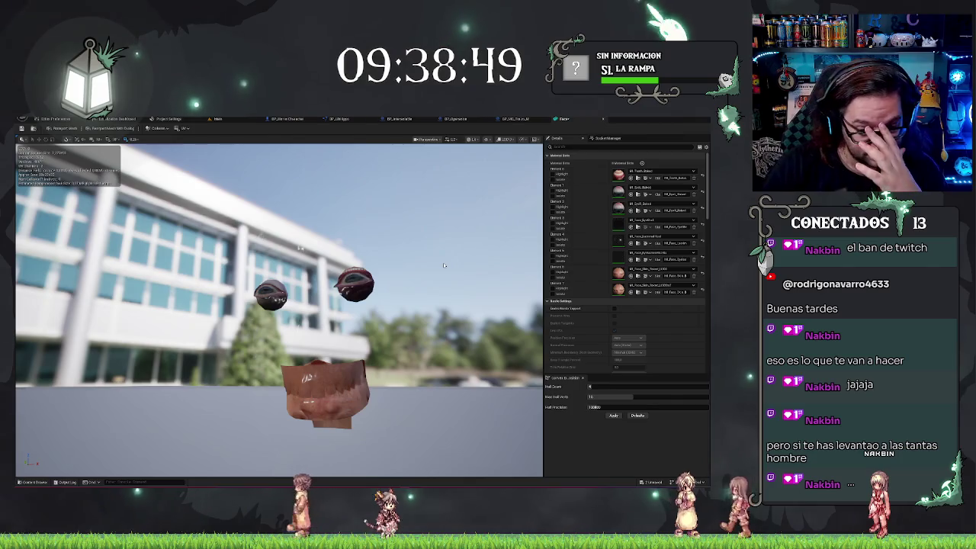
pyautogui.moveTo(366, 324)
pyautogui.mouseDown()
pyautogui.moveTo(293, 416)
pyautogui.moveTo(293, 446)
pyautogui.moveTo(293, 340)
pyautogui.mouseUp()
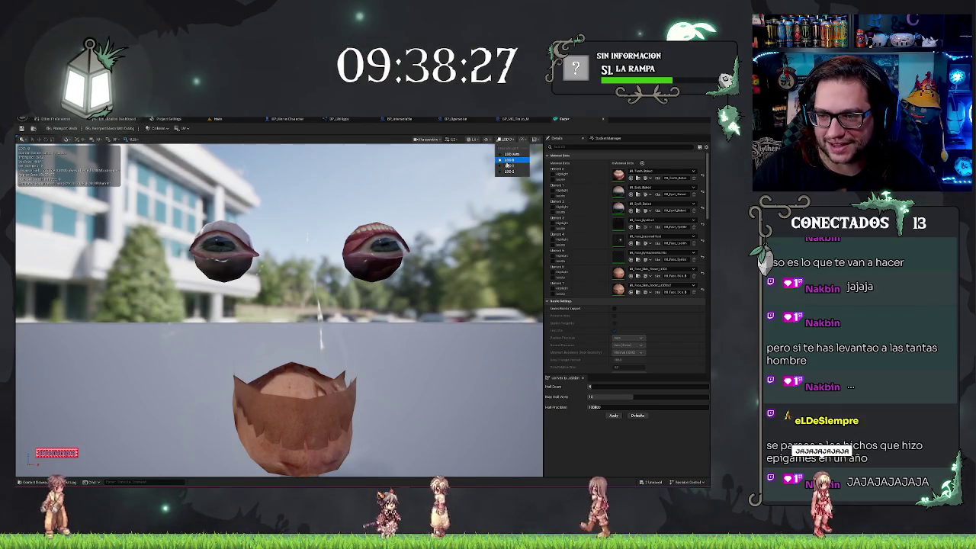
# Toggle between full and low LOD and frame the floating eyes and teeth from the side.
pyautogui.click(508, 165)
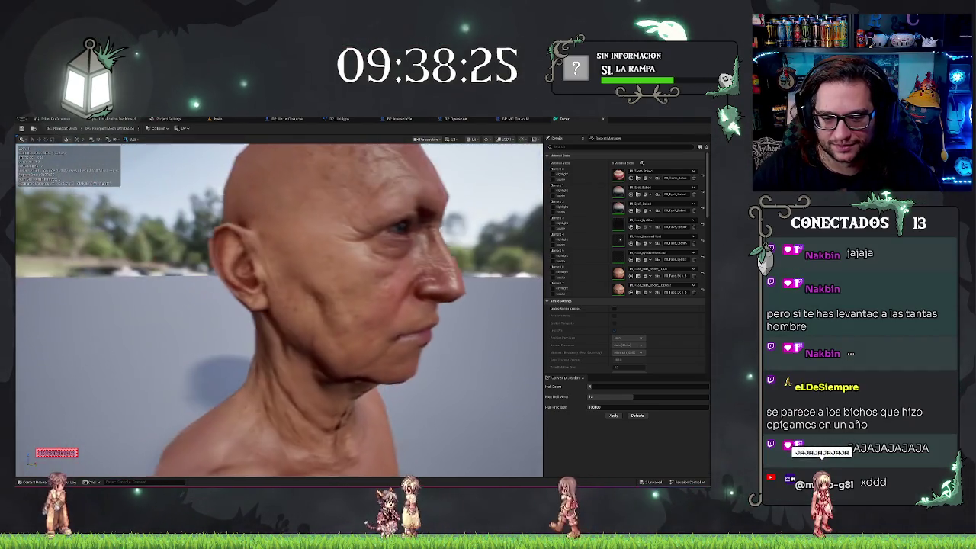
pyautogui.moveTo(451, 249)
pyautogui.mouseDown()
pyautogui.moveTo(344, 260)
pyautogui.moveTo(372, 155)
pyautogui.mouseUp()
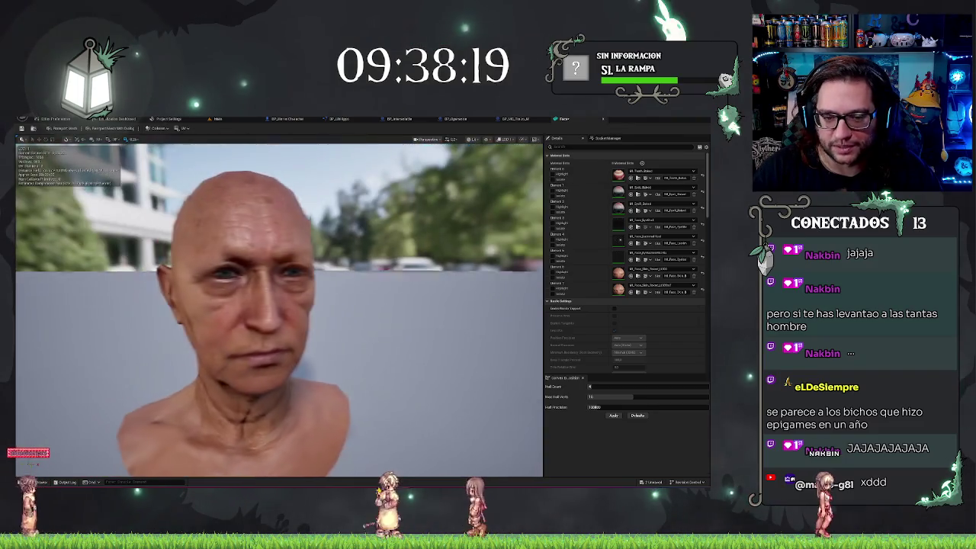
pyautogui.click(515, 158)
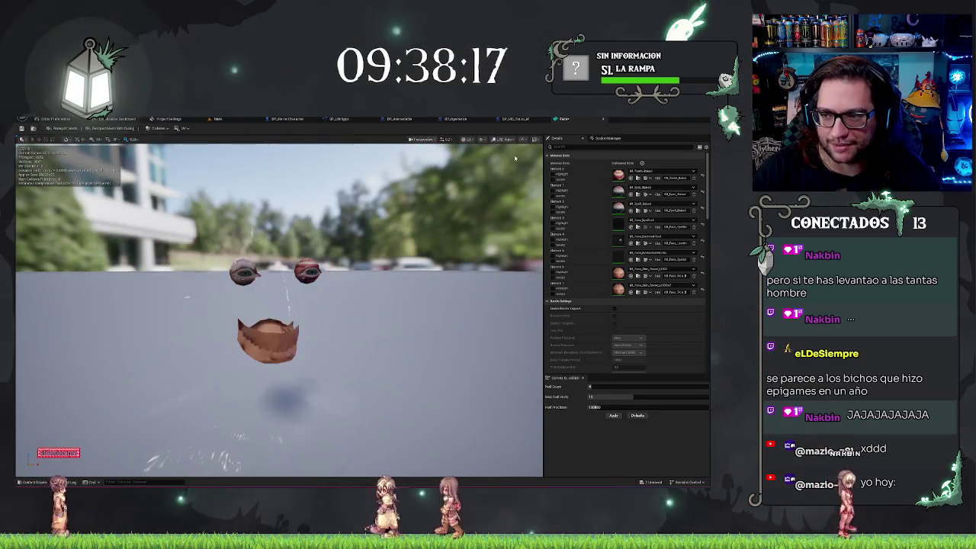
pyautogui.moveTo(436, 262)
pyautogui.mouseDown()
pyautogui.moveTo(416, 228)
pyautogui.moveTo(385, 263)
pyautogui.moveTo(497, 182)
pyautogui.moveTo(495, 143)
pyautogui.mouseUp()
pyautogui.moveTo(429, 239); pyautogui.dragTo(429, 263)
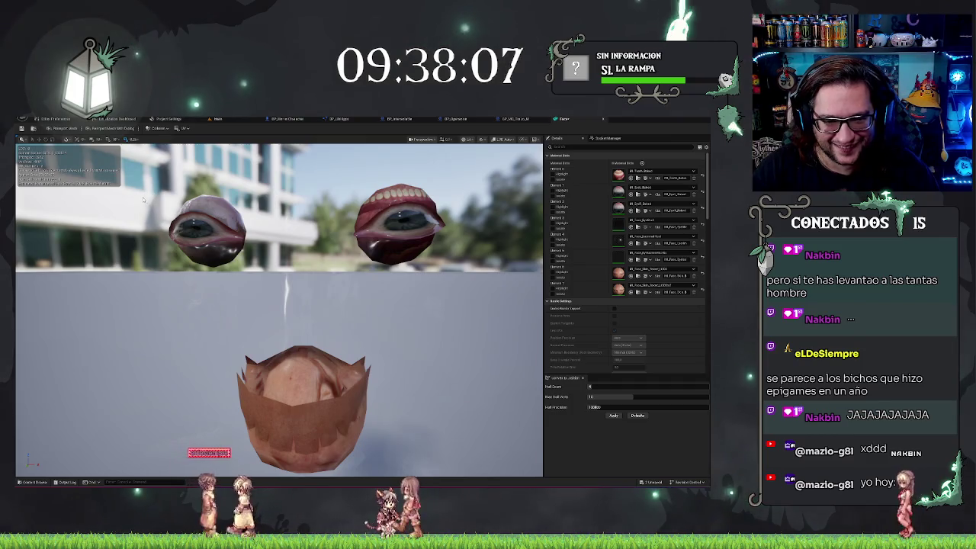
# Snip a screenshot of the broken-face viewport with Win+Shift+S and switch to Discord.
pyautogui.press('super+shift+s')
pyautogui.moveTo(141, 196); pyautogui.dragTo(463, 468)
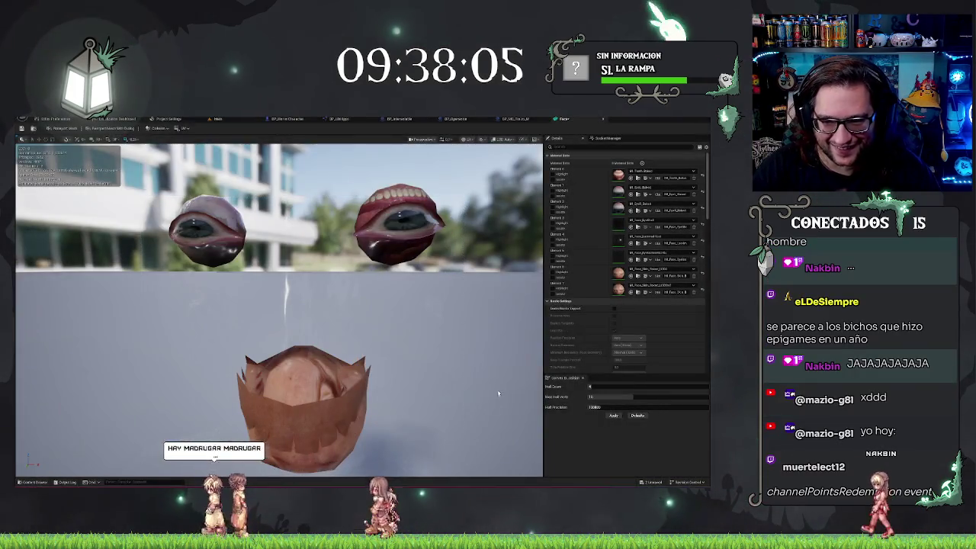
pyautogui.click(700, 442)
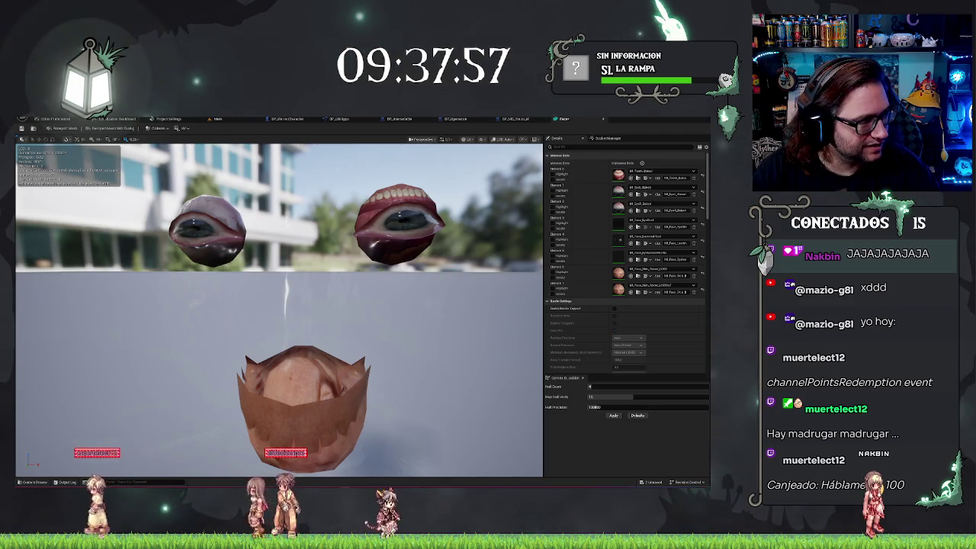
pyautogui.hotkey('alt', 'Tab')
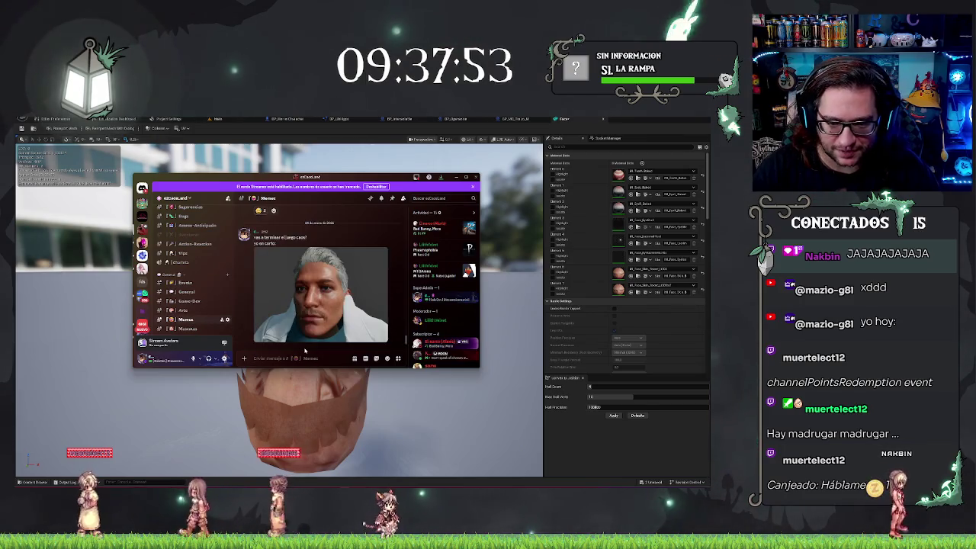
# Maximize Discord, view the earlier face image, then restore the window to a smaller size.
pyautogui.doubleClick(345, 180)
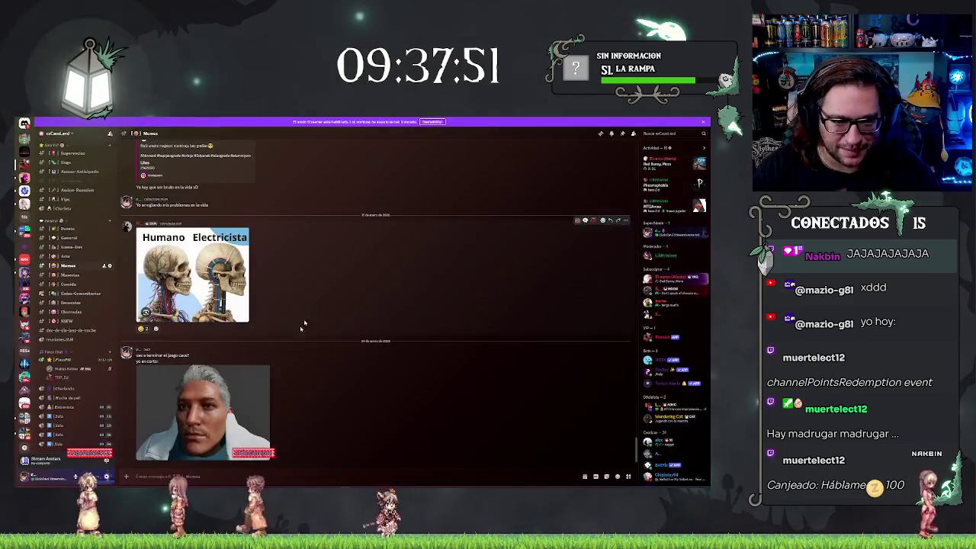
pyautogui.click(220, 411)
pyautogui.click(405, 410)
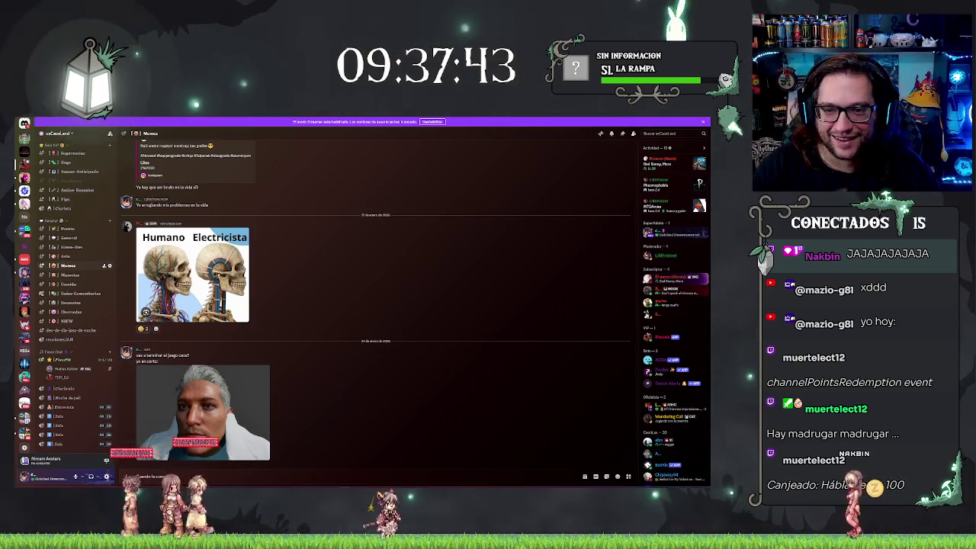
pyautogui.press('super+Down')
# Type a caption, paste the screenshot and send the message to the Memes channel.
pyautogui.write('ect')
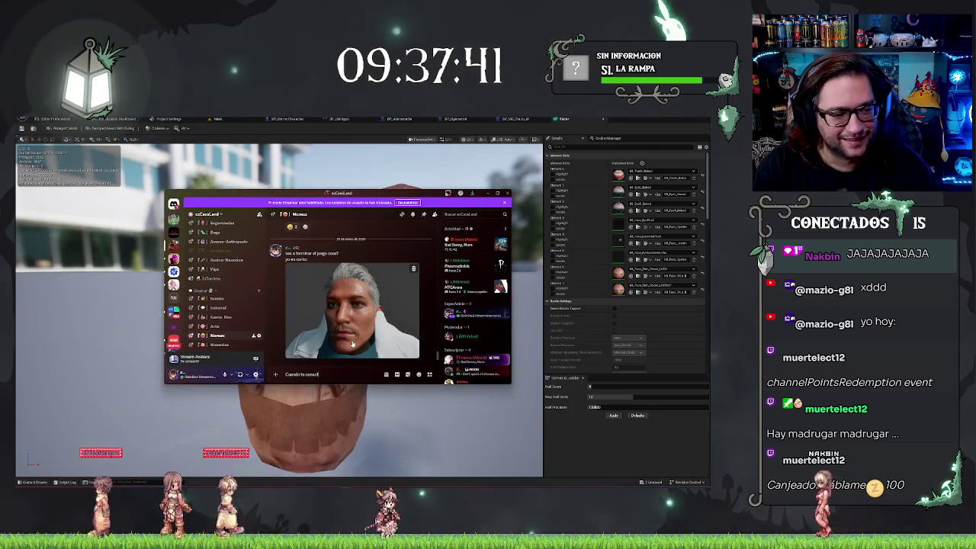
pyautogui.write('as al stream de')
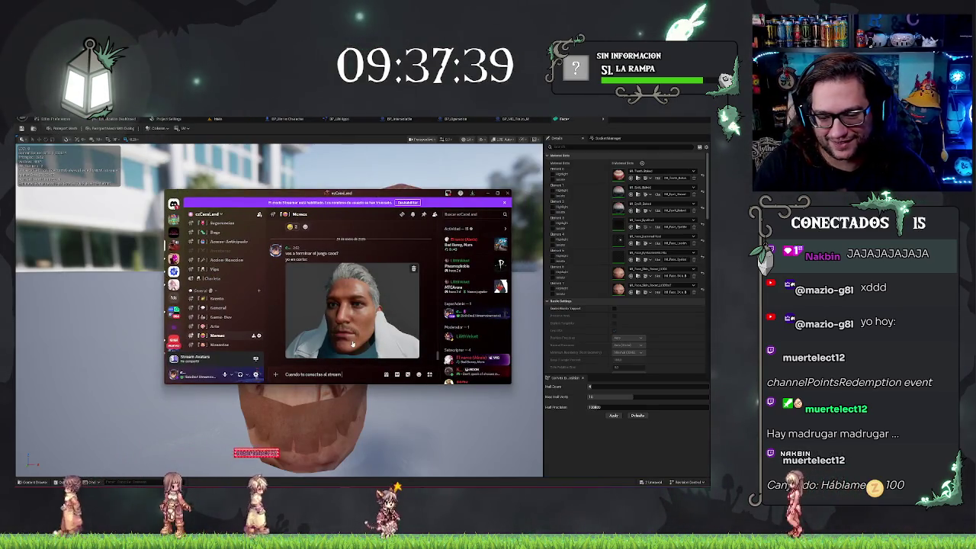
pyautogui.press('BackSpace')
pyautogui.press('BackSpace')
pyautogui.write('a')
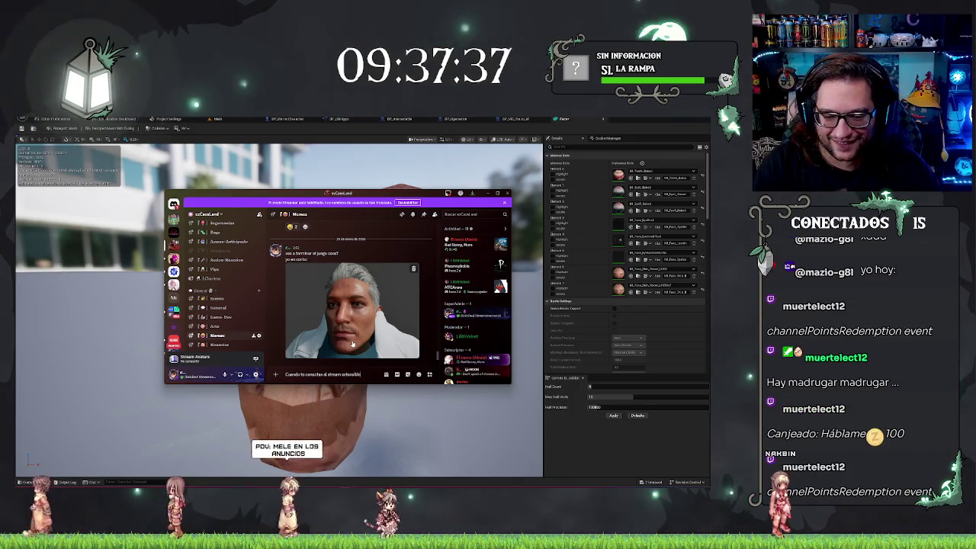
pyautogui.write('ntes delo de hoy qu')
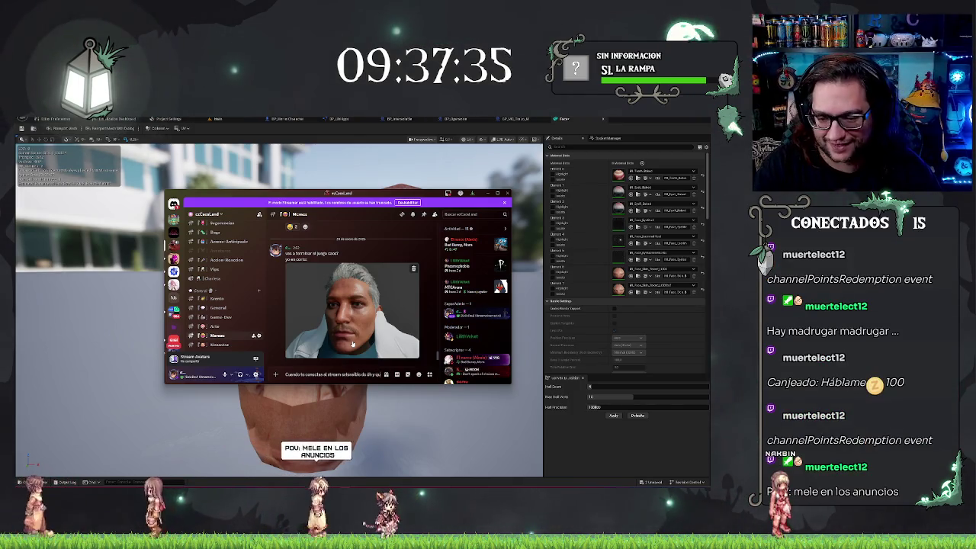
pyautogui.write('ien')
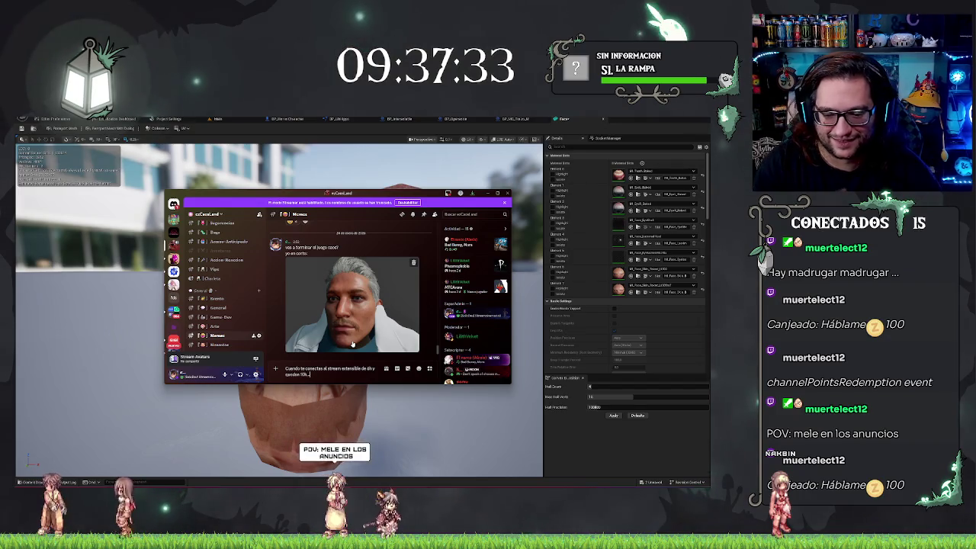
pyautogui.hotkey('ctrl', 'v')
pyautogui.press('Return')
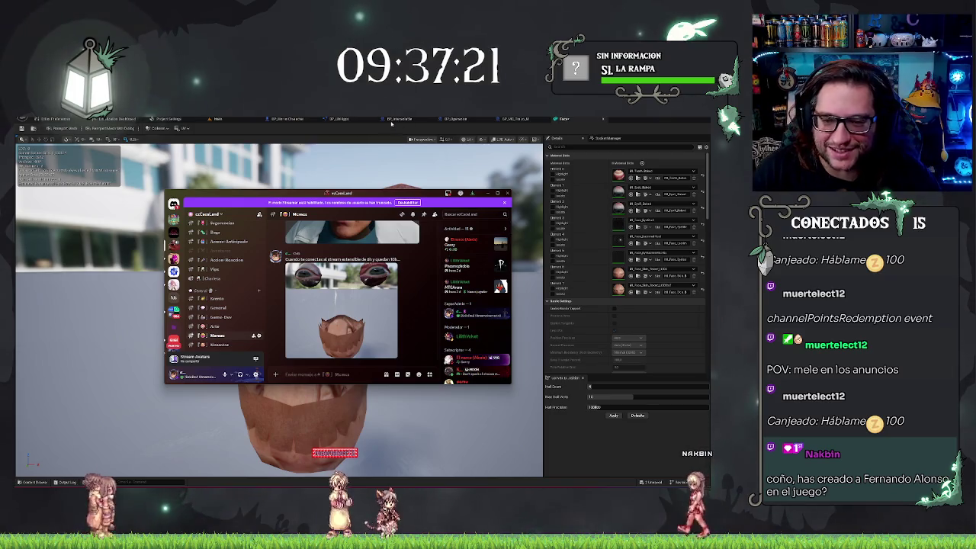
# Nudge the Unreal viewport, then view the earlier face image full size in Discord.
pyautogui.click(384, 168)
pyautogui.moveTo(384, 169); pyautogui.dragTo(376, 176)
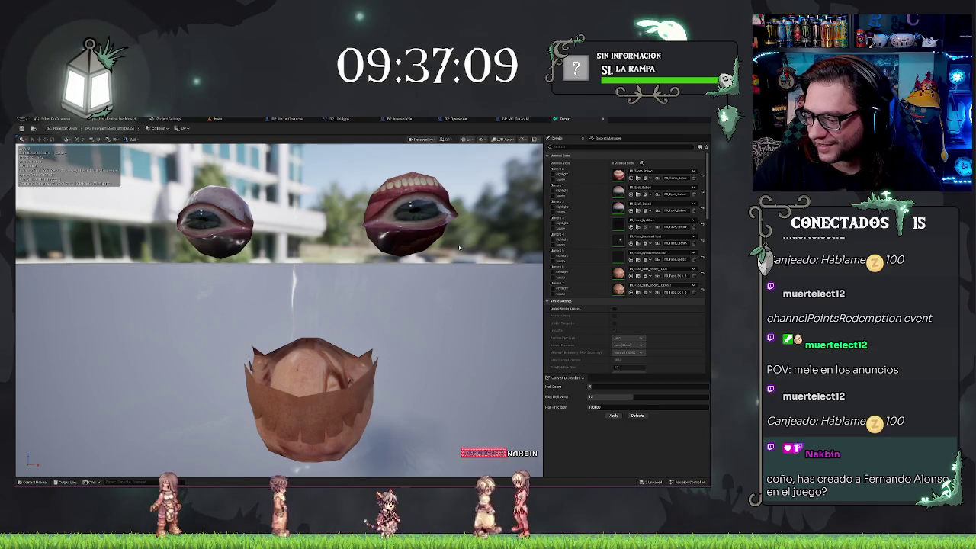
pyautogui.hotkey('alt', 'Tab')
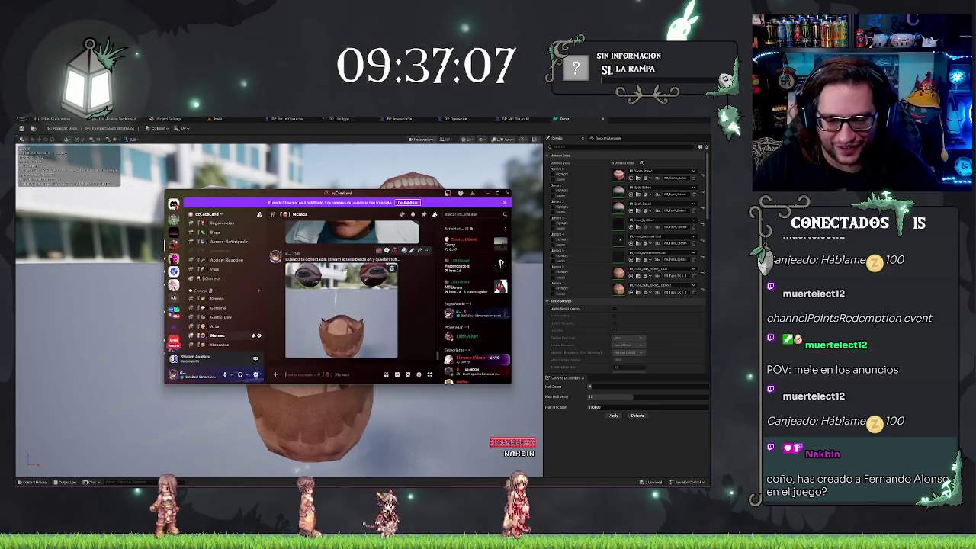
pyautogui.scroll(3, 370, 319)
pyautogui.click(369, 319)
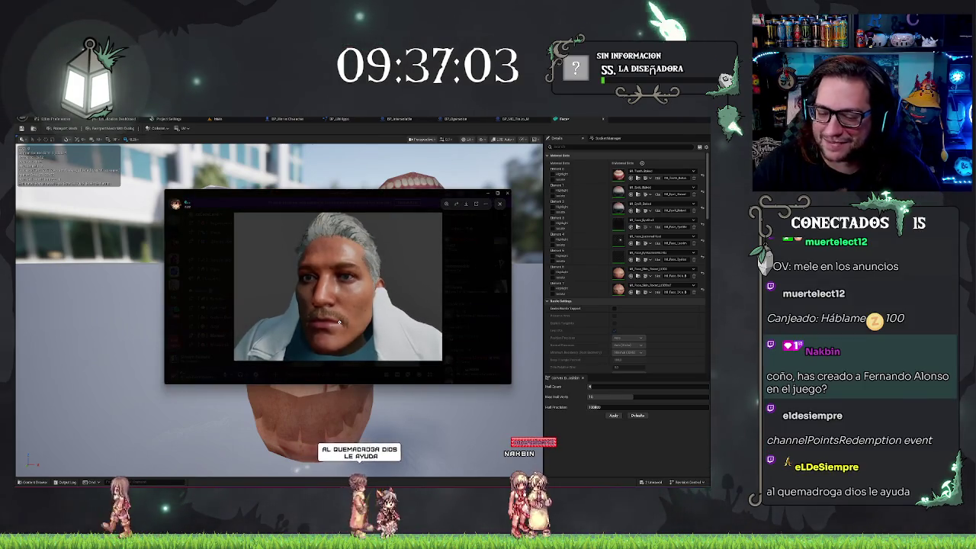
pyautogui.click(385, 363)
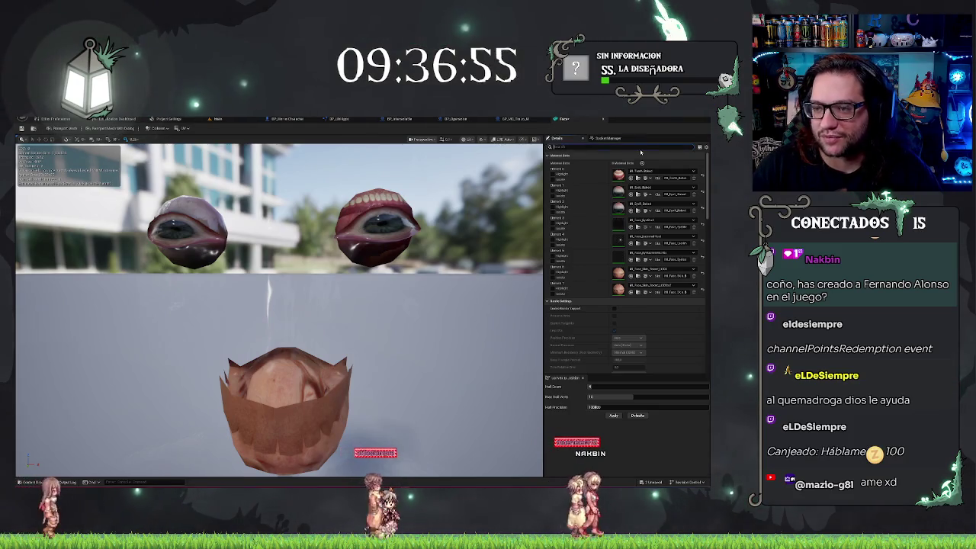
# Filter Details for 'lod' and lower Minimum LOD to 0 so the full head renders again.
pyautogui.write('lod')
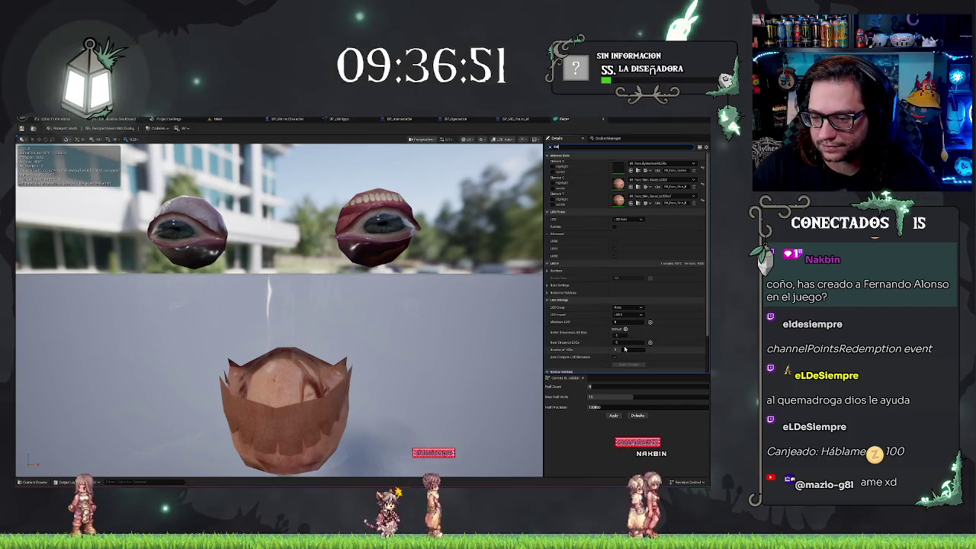
pyautogui.scroll(-2, 626, 355)
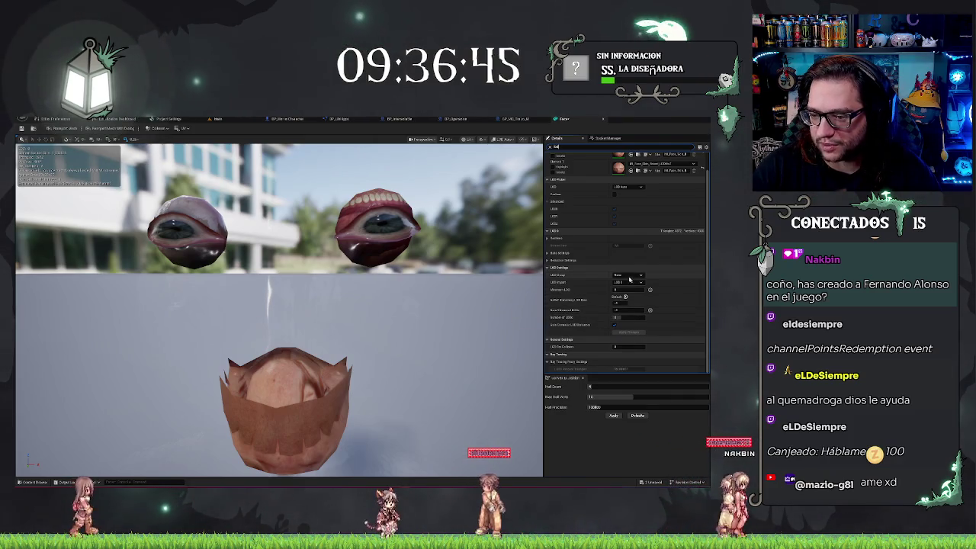
pyautogui.moveTo(634, 289); pyautogui.dragTo(614, 289)
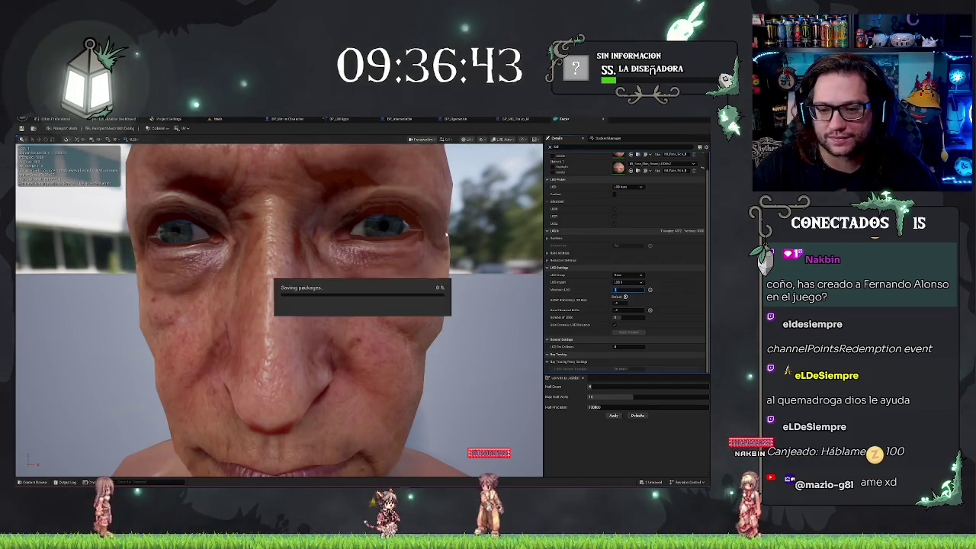
pyautogui.scroll(-5, 447, 239)
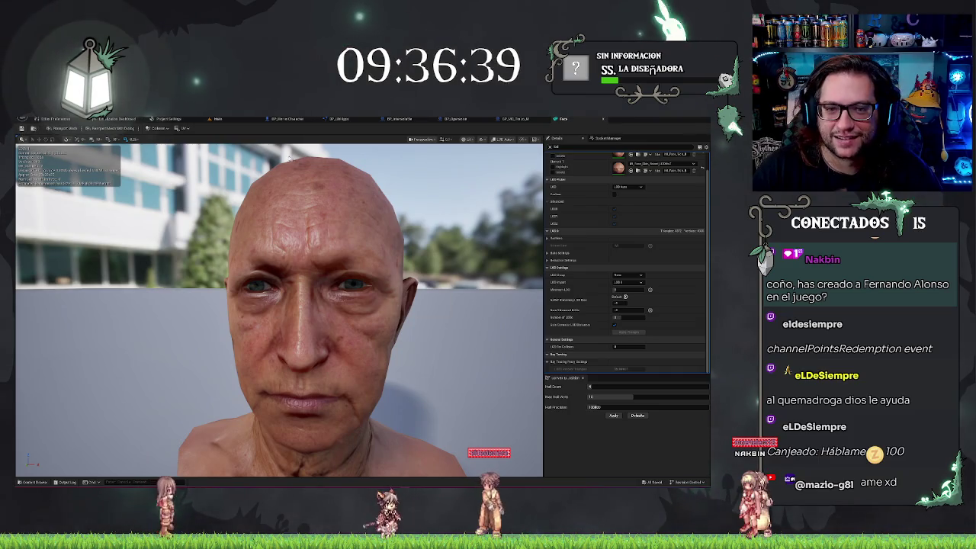
pyautogui.click(217, 119)
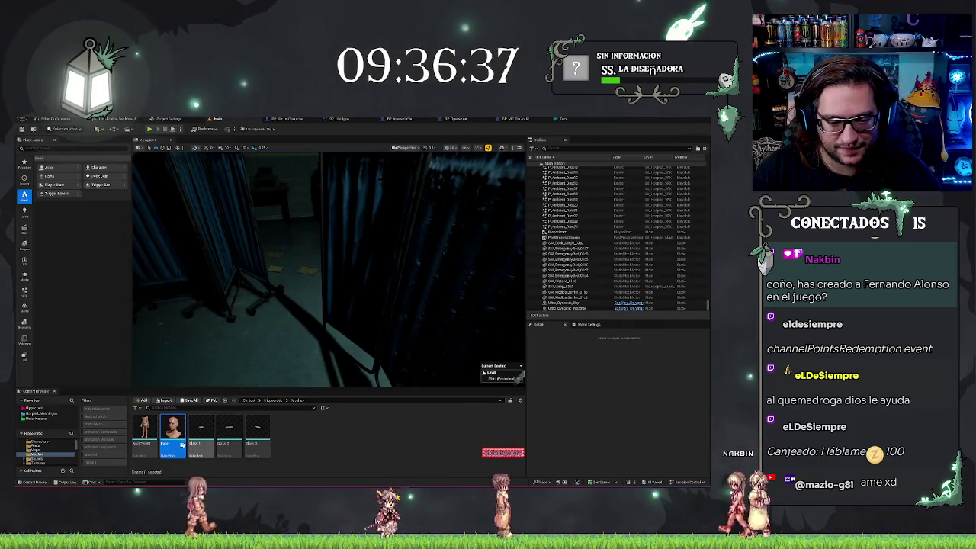
# Drag the BodyTypeM body and face into the level and select the placed body.
pyautogui.keyDown('ctrl'); pyautogui.click(144, 432); pyautogui.keyUp('ctrl')
pyautogui.moveTo(144, 433)
pyautogui.mouseDown()
pyautogui.moveTo(250, 399)
pyautogui.moveTo(338, 344)
pyautogui.moveTo(313, 358)
pyautogui.mouseUp()
pyautogui.press('Escape')
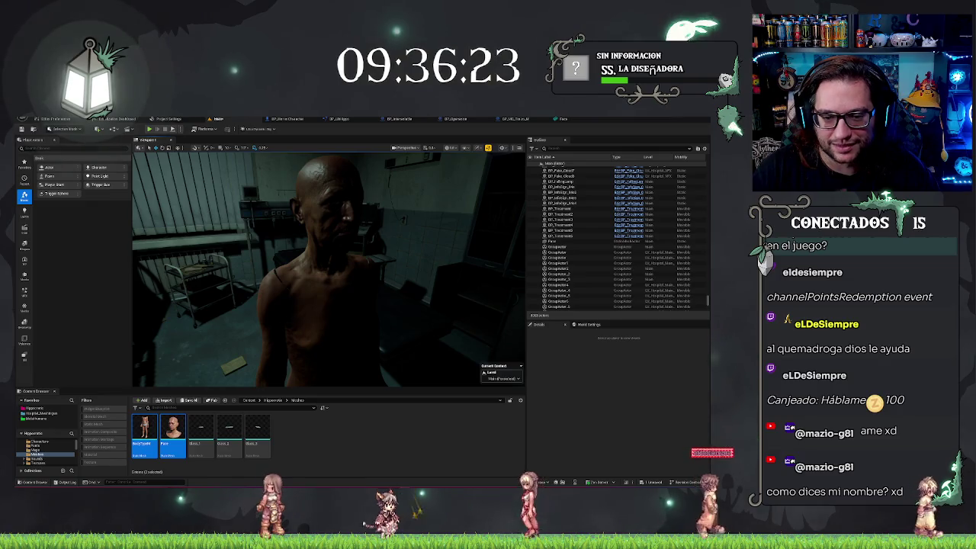
pyautogui.click(360, 296)
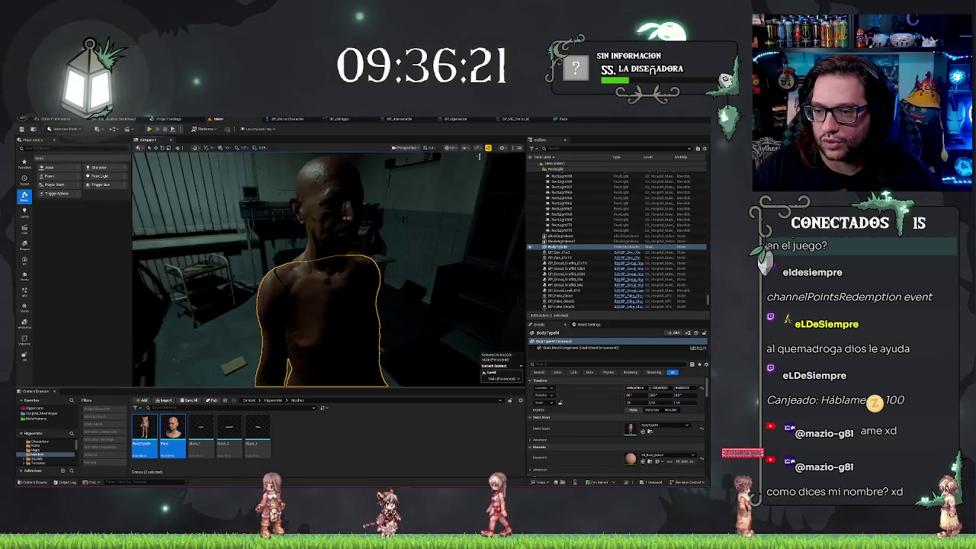
pyautogui.rightClick(339, 316)
pyautogui.moveTo(379, 184)
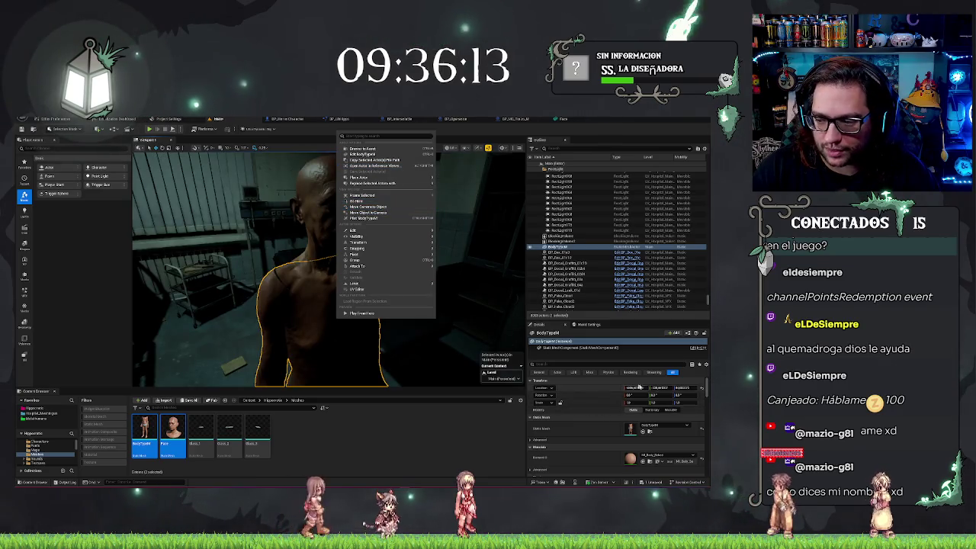
pyautogui.click(561, 402)
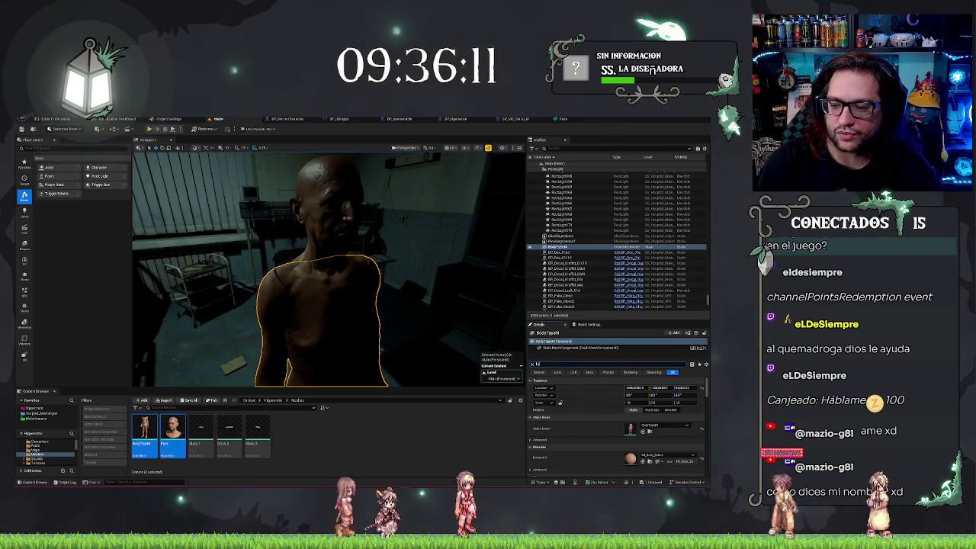
# Filter the body's properties to LOD settings and set Forced LOD Model to 2.
pyautogui.write('oad')
pyautogui.press('BackSpace')
pyautogui.press('BackSpace')
pyautogui.write('d')
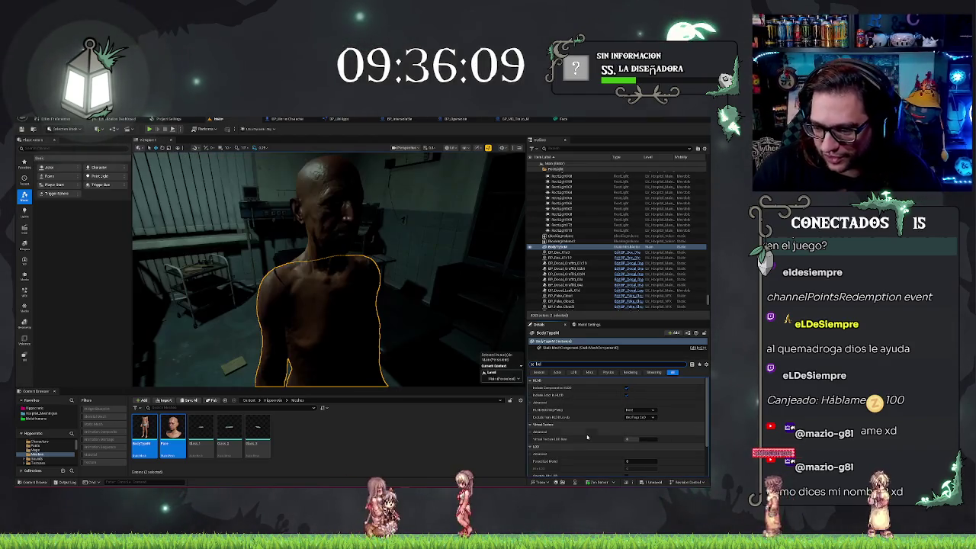
pyautogui.scroll(-1, 604, 448)
pyautogui.click(641, 443)
pyautogui.write('2')
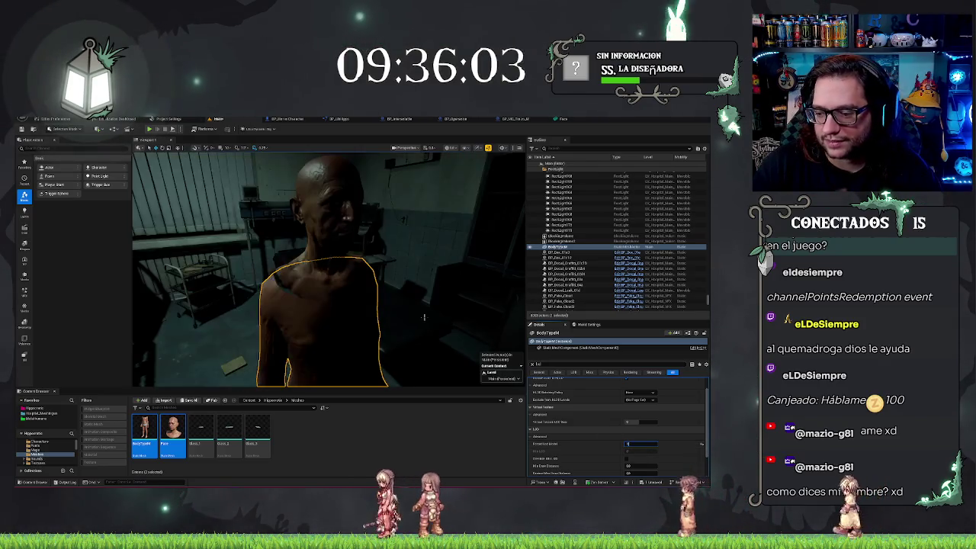
pyautogui.moveTo(385, 294); pyautogui.dragTo(385, 294)
# Delete the body and head from the level, then force delete the BodyTpose and Face assets.
pyautogui.click(317, 282)
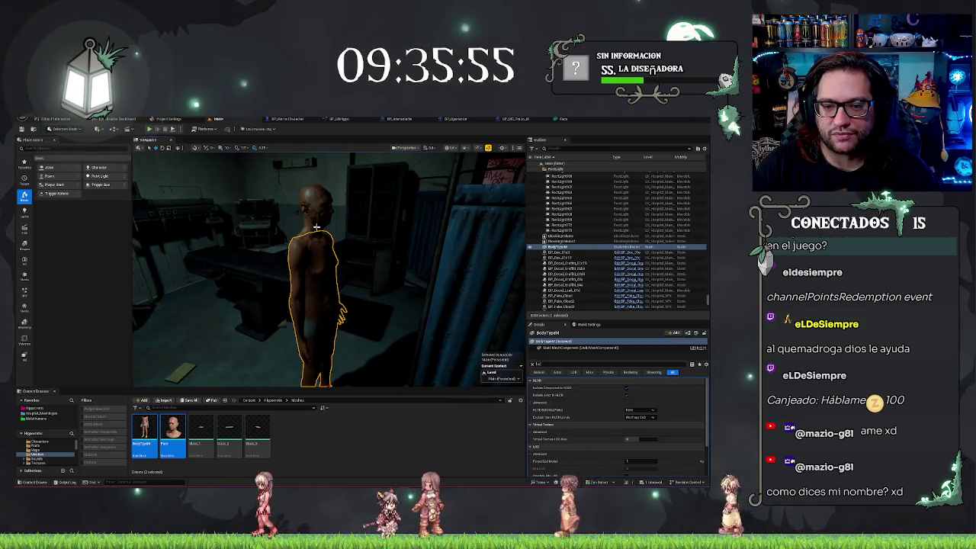
pyautogui.keyDown('ctrl'); pyautogui.click(315, 202); pyautogui.keyUp('ctrl')
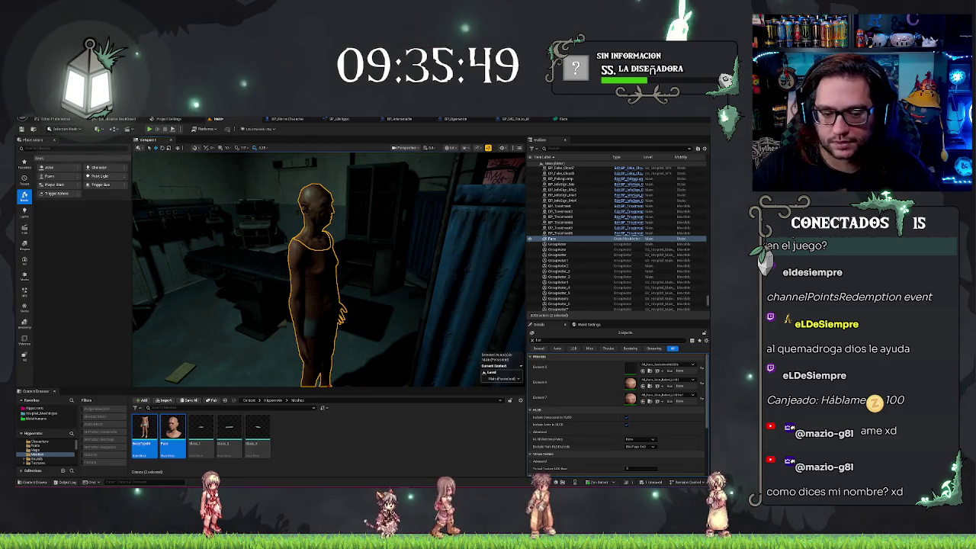
pyautogui.press('Delete')
pyautogui.click(145, 435)
pyautogui.keyDown('ctrl'); pyautogui.click(173, 435); pyautogui.keyUp('ctrl')
pyautogui.press('Delete')
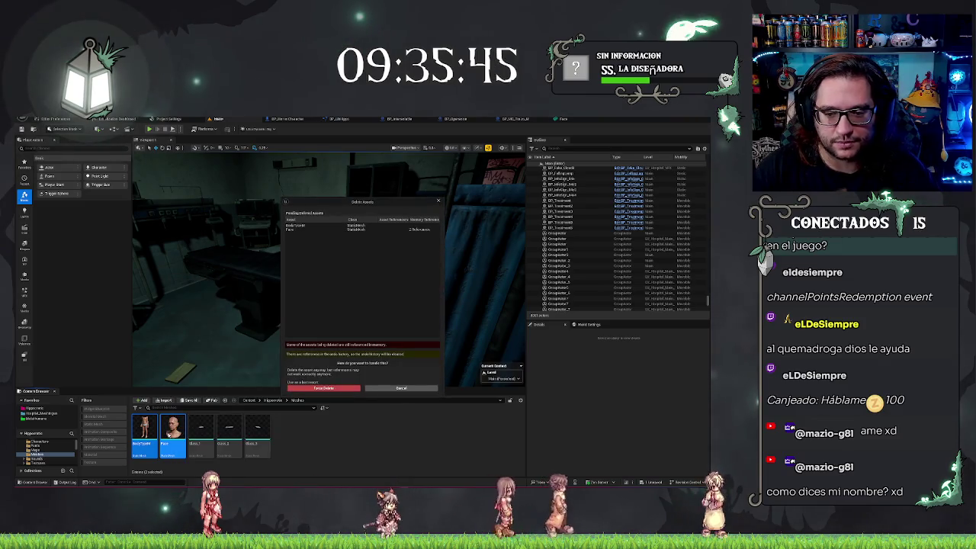
pyautogui.click(330, 389)
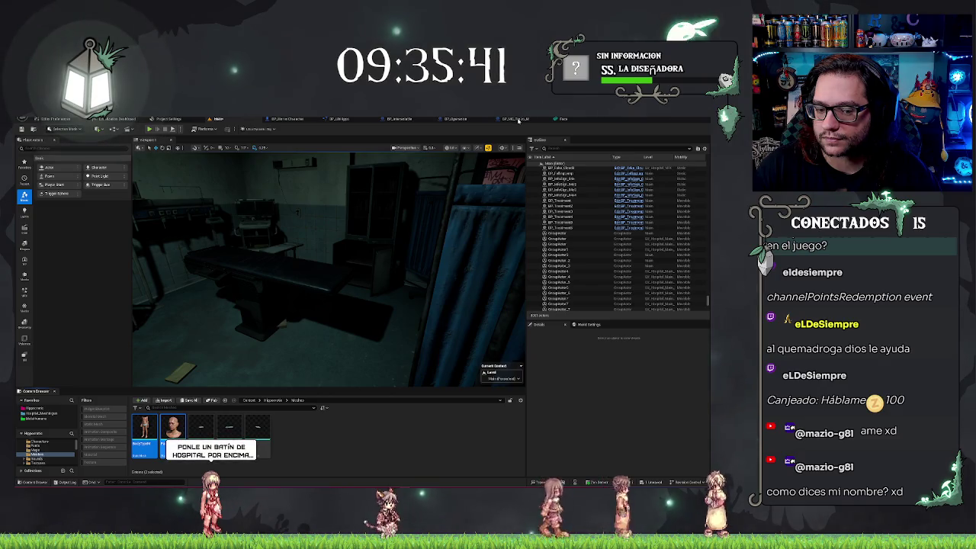
pyautogui.click(519, 120)
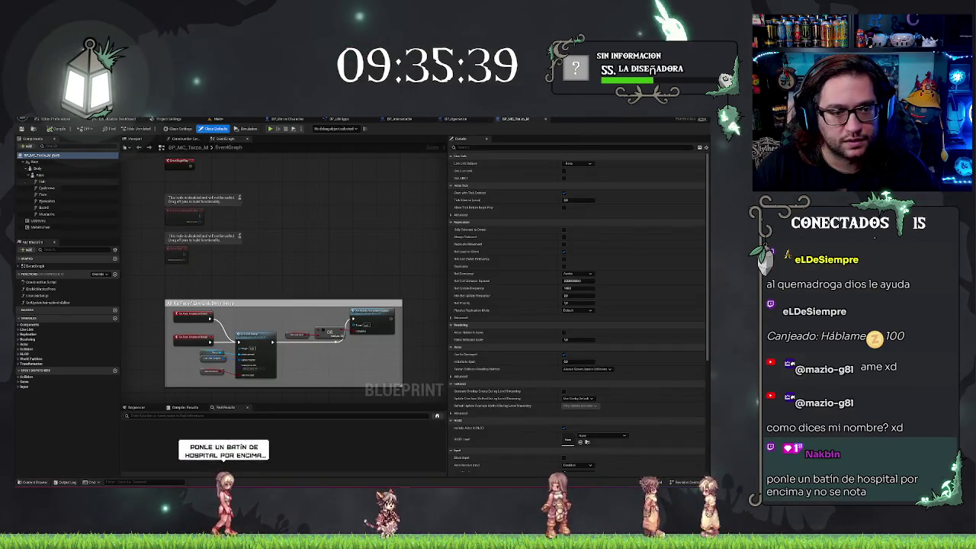
# Select the Body and Face components of BP_MC_Torzo_M and frame the head in the Viewport.
pyautogui.click(34, 168)
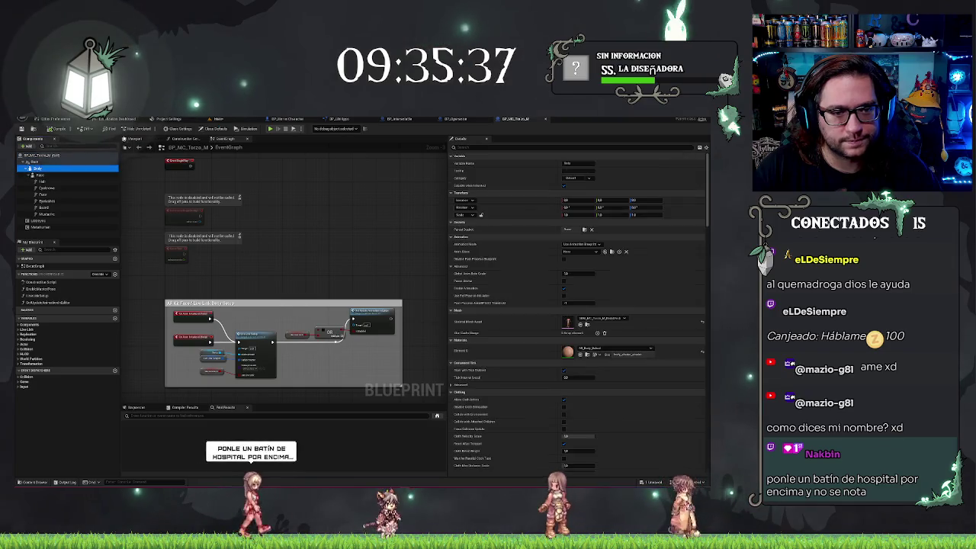
pyautogui.click(132, 139)
pyautogui.doubleClick(59, 175)
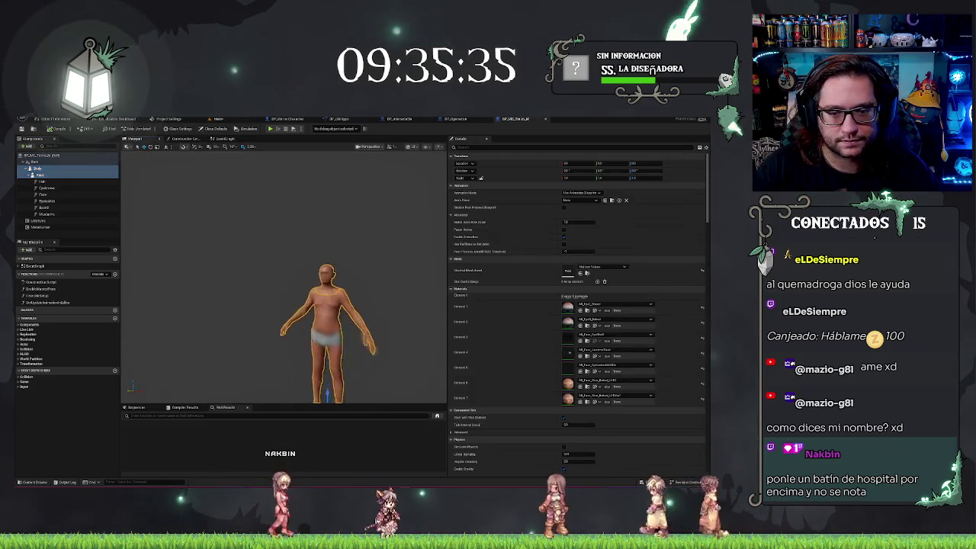
pyautogui.click(42, 181)
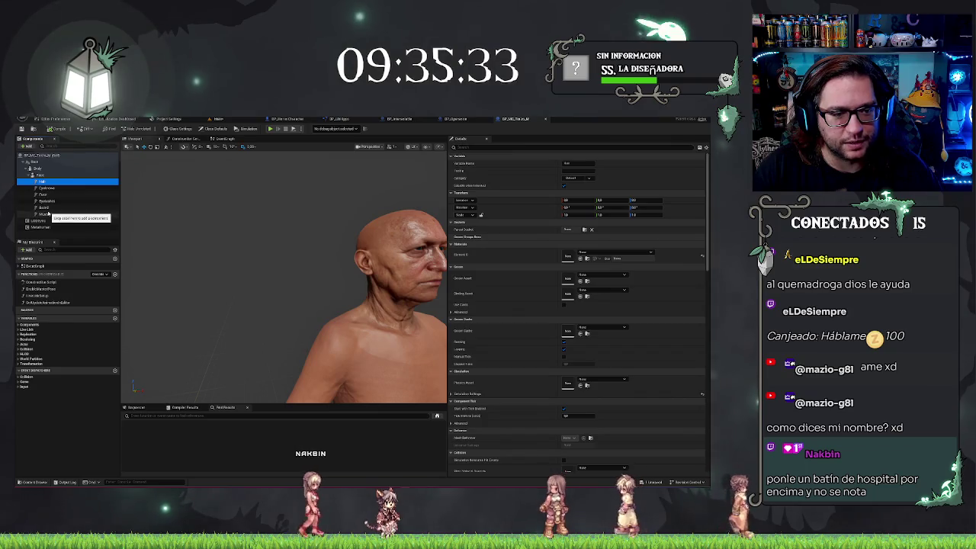
pyautogui.keyDown('shift'); pyautogui.click(47, 214); pyautogui.keyUp('shift')
pyautogui.click(32, 174)
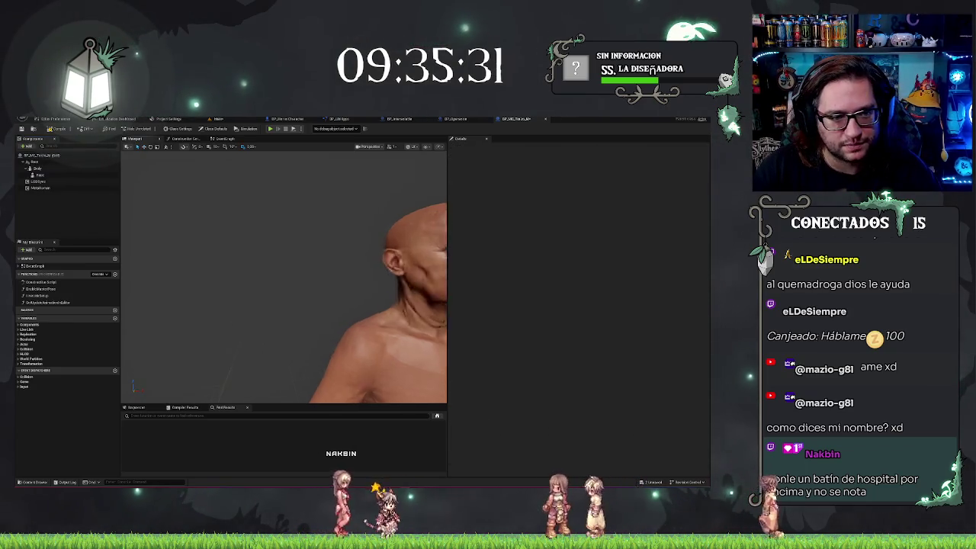
pyautogui.click(40, 174)
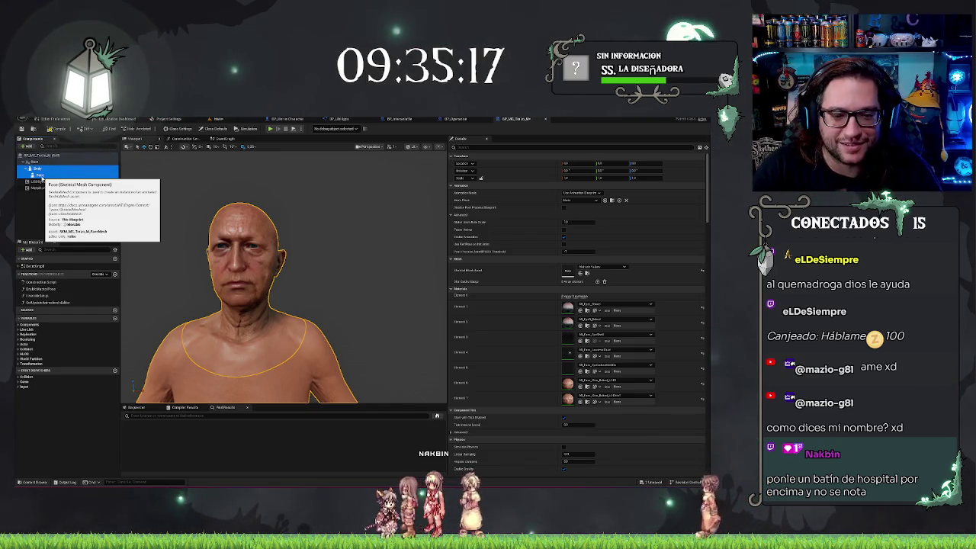
pyautogui.click(35, 168)
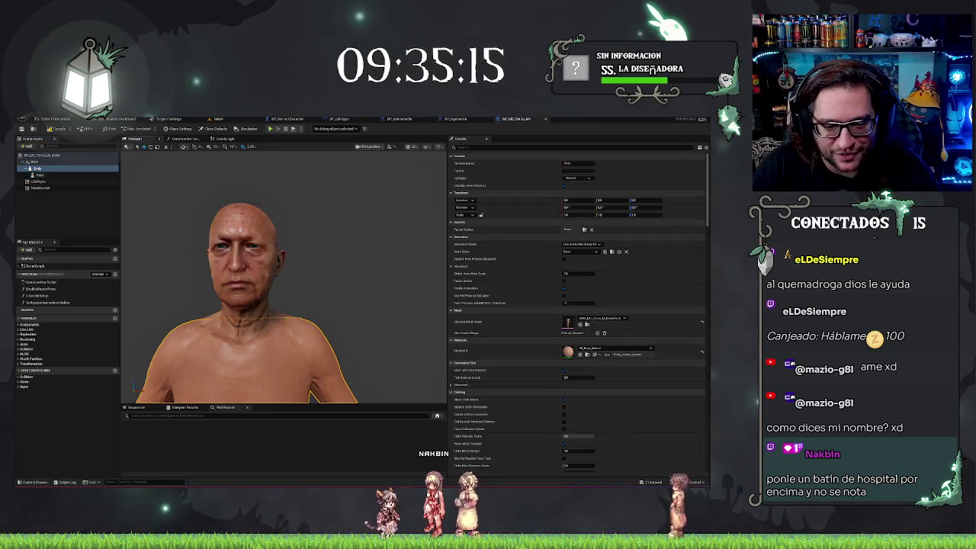
pyautogui.press('f')
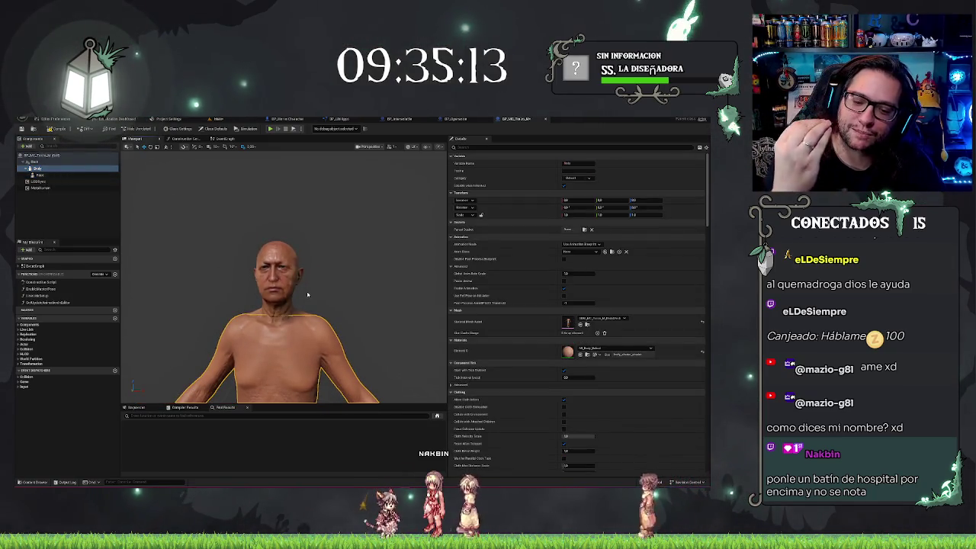
pyautogui.scroll(3, 307, 295)
pyautogui.moveTo(307, 295)
pyautogui.mouseDown()
pyautogui.moveTo(267, 298)
pyautogui.moveTo(290, 274)
pyautogui.mouseUp()
pyautogui.click(36, 174)
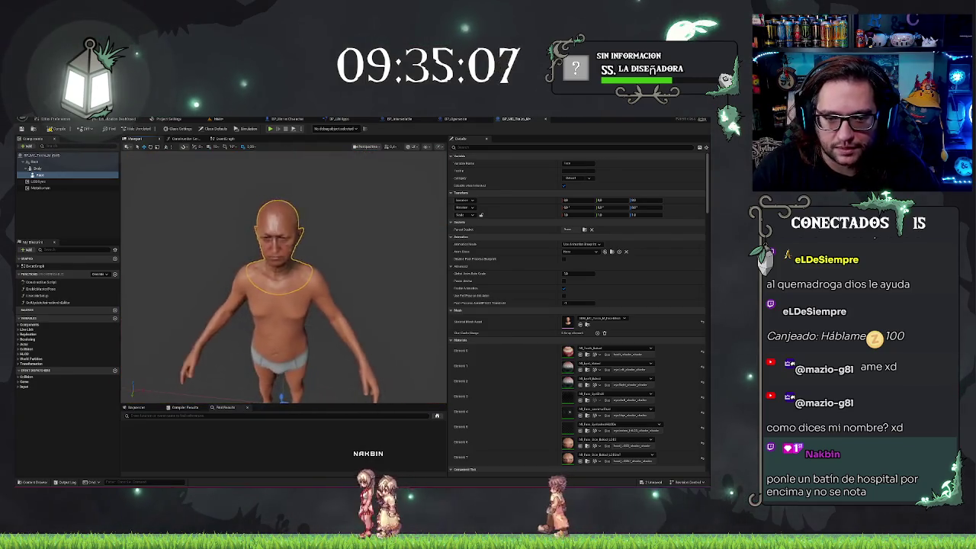
pyautogui.press('f')
pyautogui.click(36, 167)
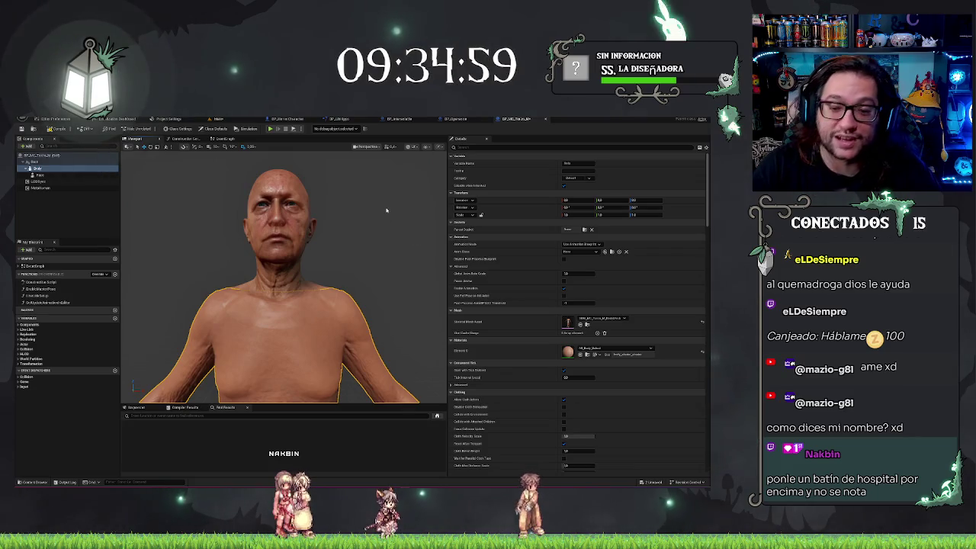
pyautogui.moveTo(388, 216)
pyautogui.mouseDown()
pyautogui.moveTo(388, 244)
pyautogui.moveTo(388, 229)
pyautogui.moveTo(401, 238)
pyautogui.mouseUp()
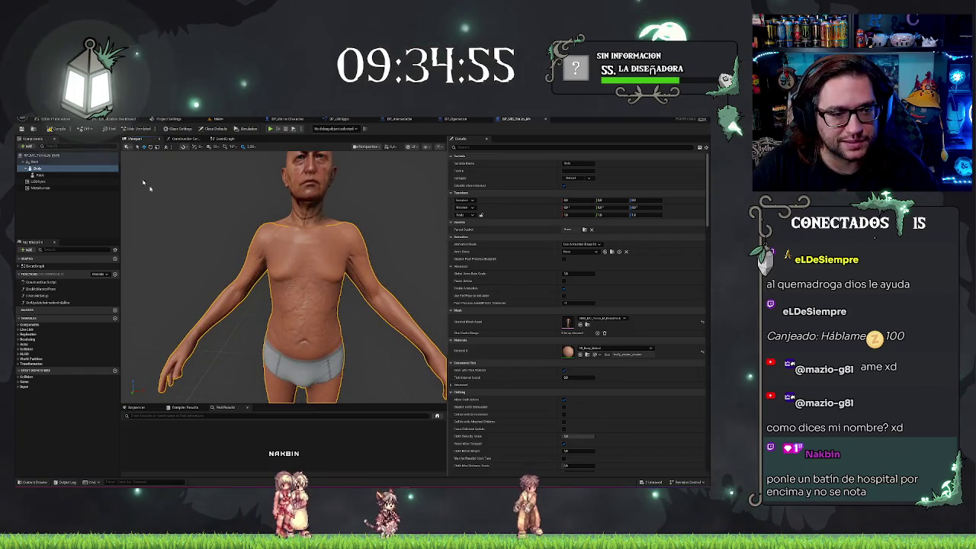
pyautogui.click(40, 175)
# Dismiss the Face component's menu and select the Body component instead.
pyautogui.rightClick(54, 177)
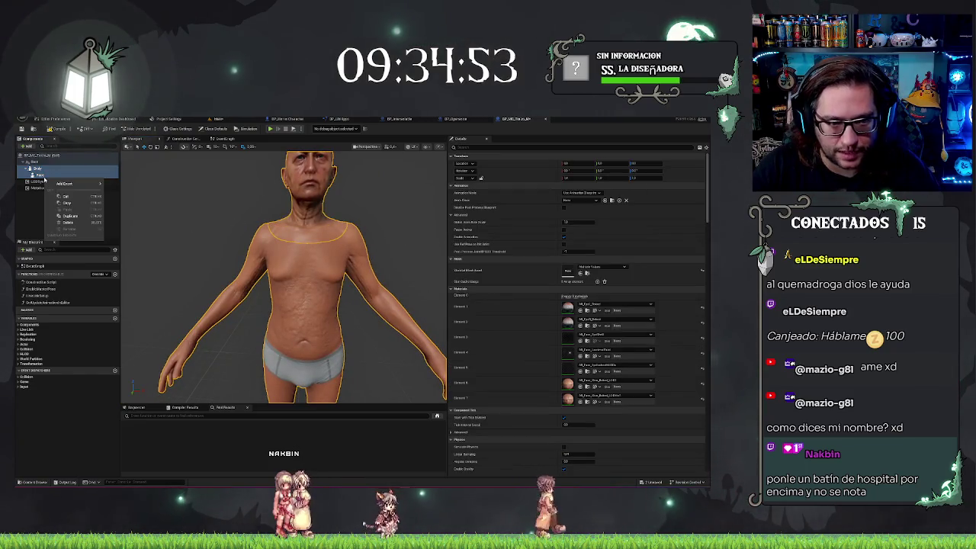
pyautogui.moveTo(64, 184)
pyautogui.click(23, 223)
pyautogui.click(23, 223)
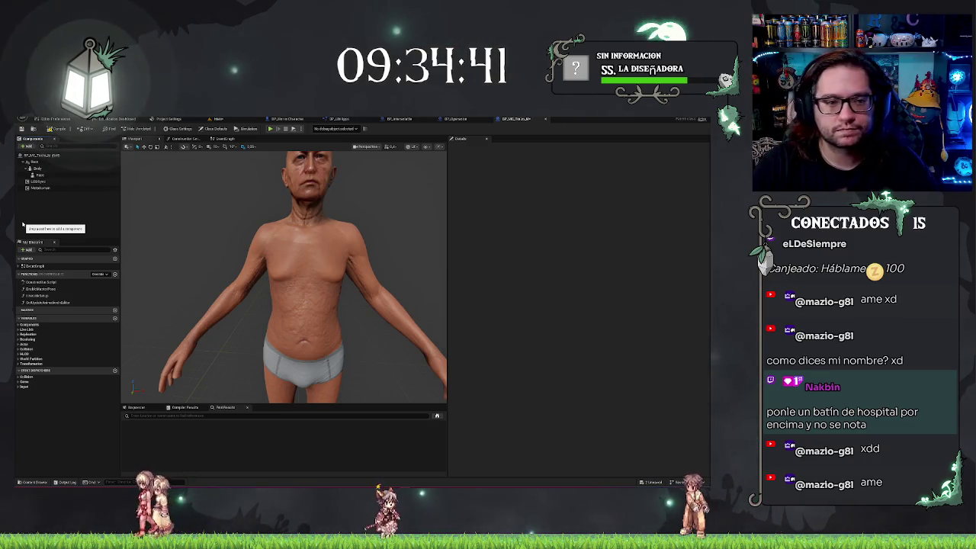
pyautogui.click(40, 168)
# Try ABP_Body_PostProcess, then other classes including Retarget, as the Body's Anim Class.
pyautogui.click(588, 250)
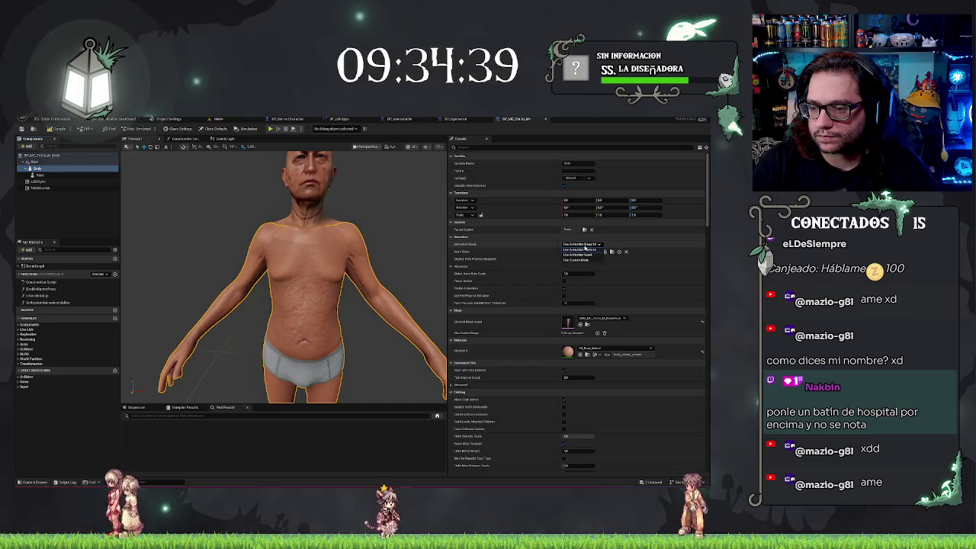
pyautogui.click(589, 253)
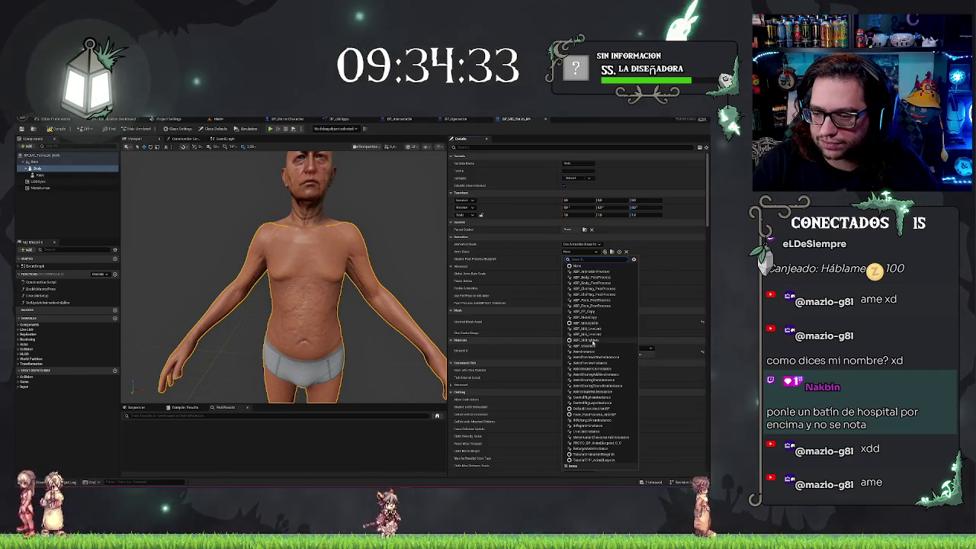
pyautogui.click(595, 319)
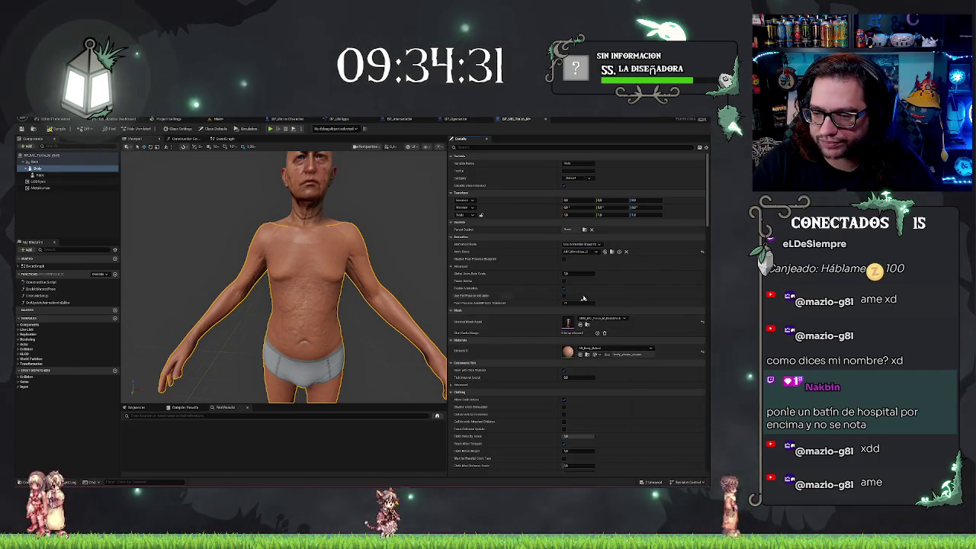
pyautogui.click(583, 251)
pyautogui.click(587, 277)
pyautogui.click(584, 251)
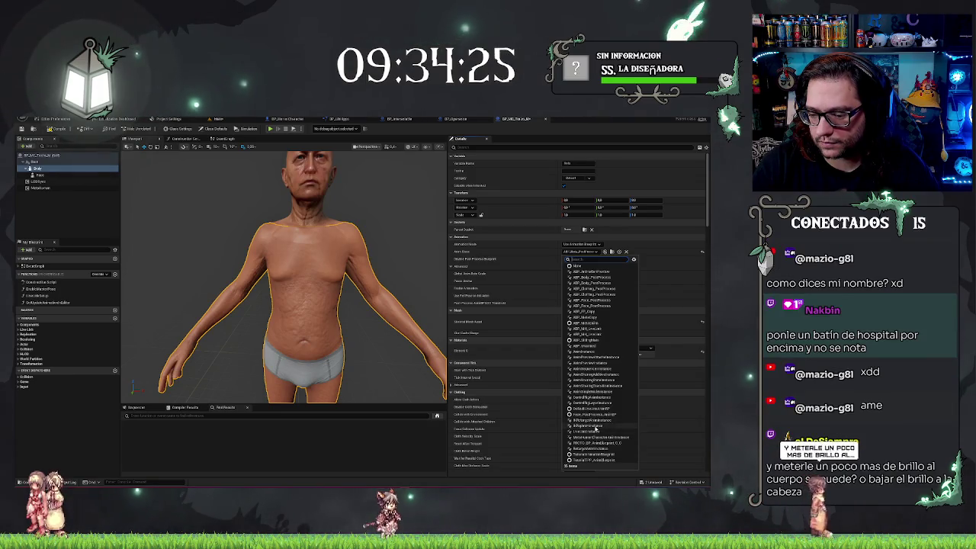
pyautogui.click(595, 428)
pyautogui.click(584, 251)
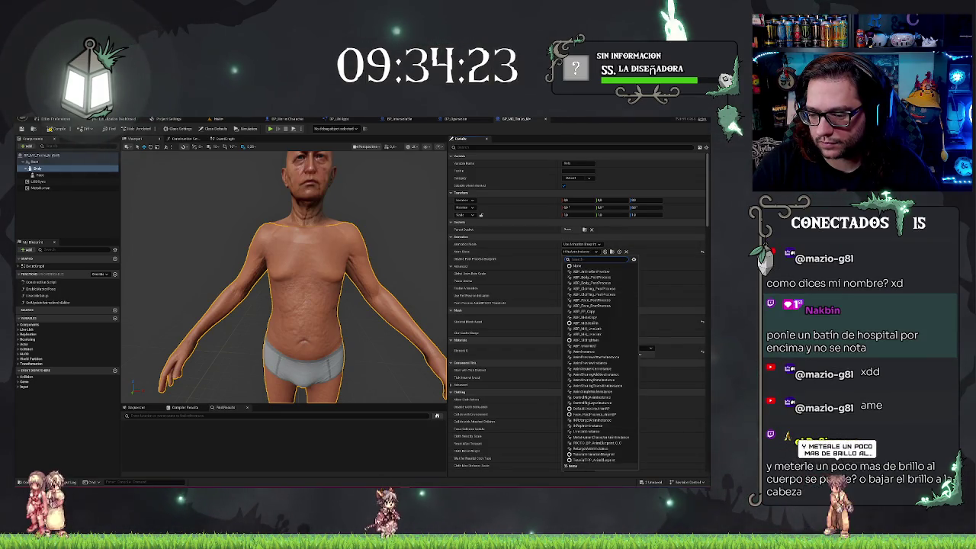
pyautogui.click(587, 448)
# Try two more Anim Class options for the body, then undo the last change.
pyautogui.click(596, 252)
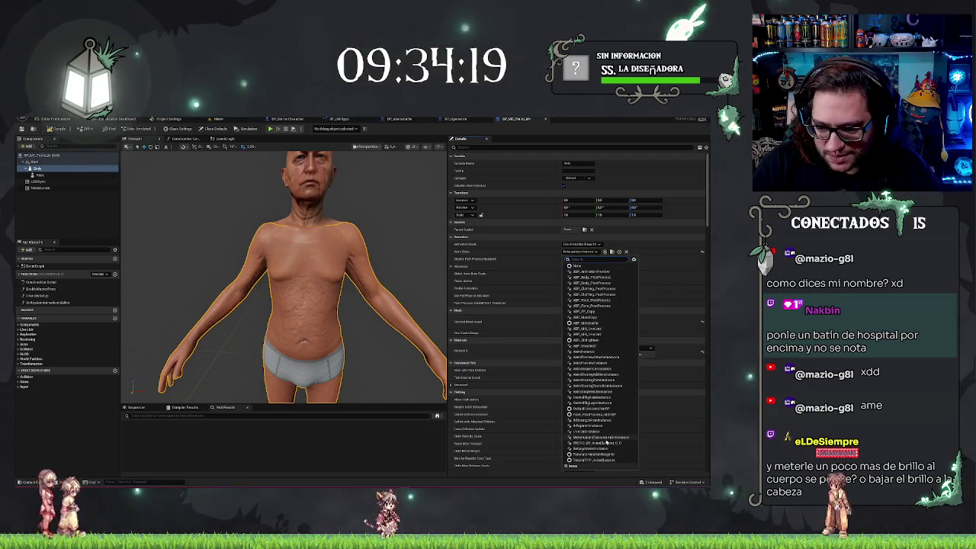
pyautogui.click(601, 318)
pyautogui.click(575, 252)
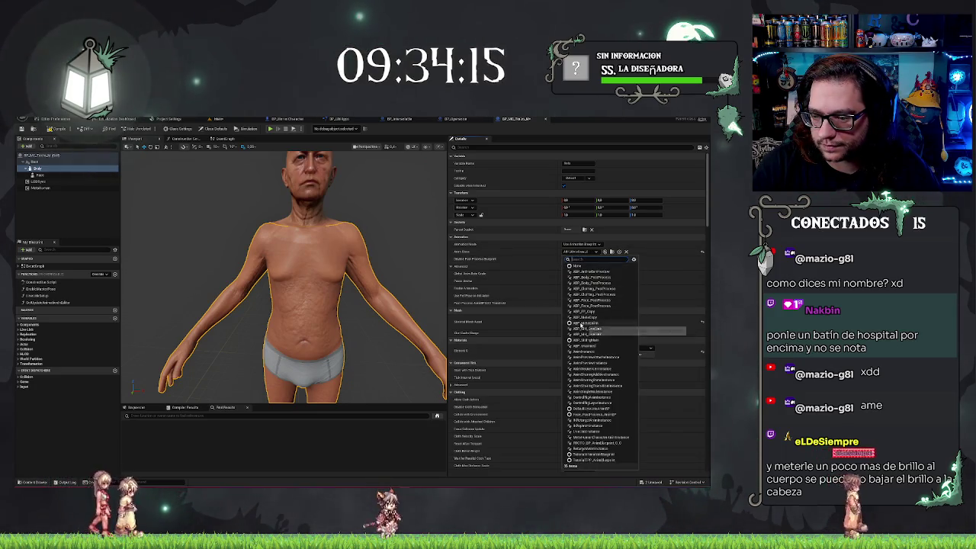
pyautogui.click(591, 272)
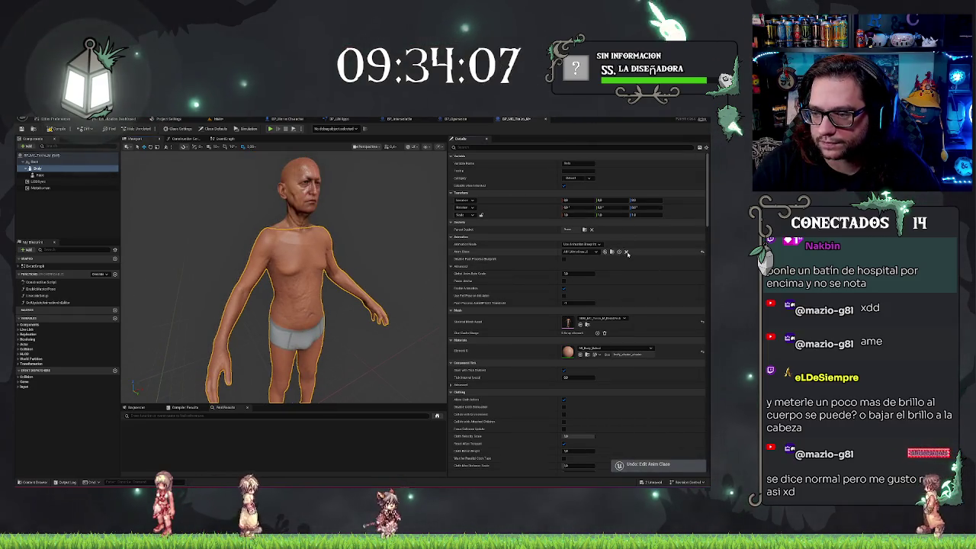
pyautogui.hotkey('ctrl', 'z')
# Zoom and orbit around the character to inspect its skin.
pyautogui.scroll(5, 284, 274)
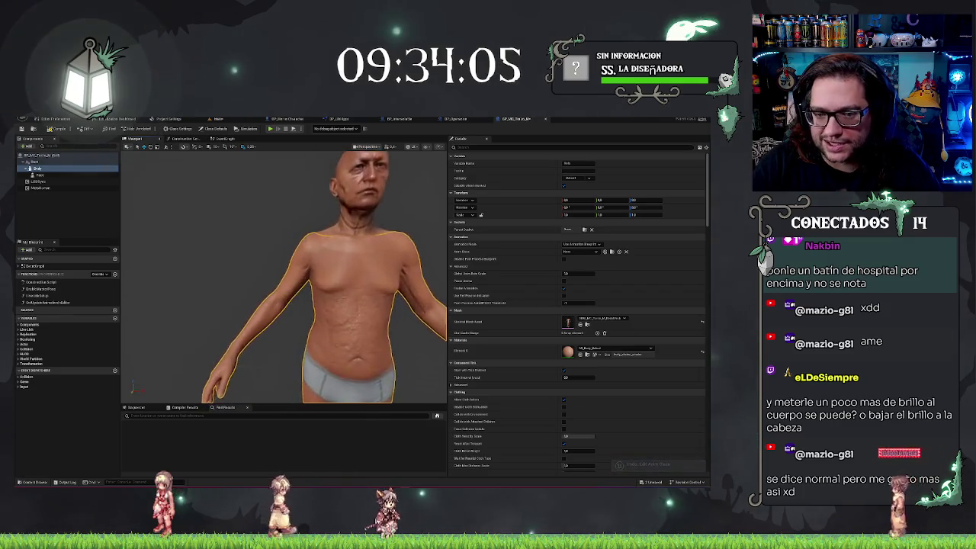
pyautogui.scroll(5, 284, 275)
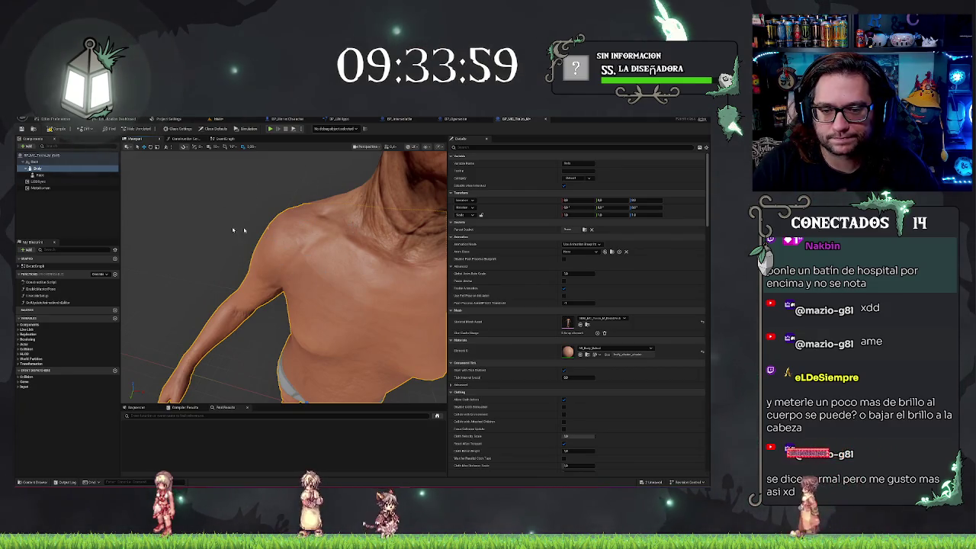
pyautogui.moveTo(349, 171)
pyautogui.mouseDown()
pyautogui.moveTo(442, 177)
pyautogui.moveTo(404, 183)
pyautogui.moveTo(381, 229)
pyautogui.moveTo(351, 217)
pyautogui.mouseUp()
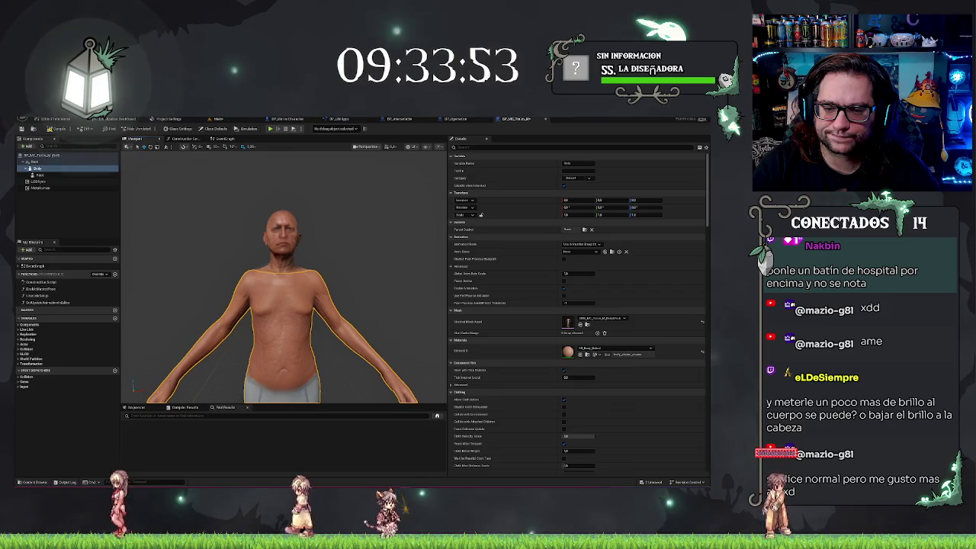
pyautogui.scroll(-3, 428, 155)
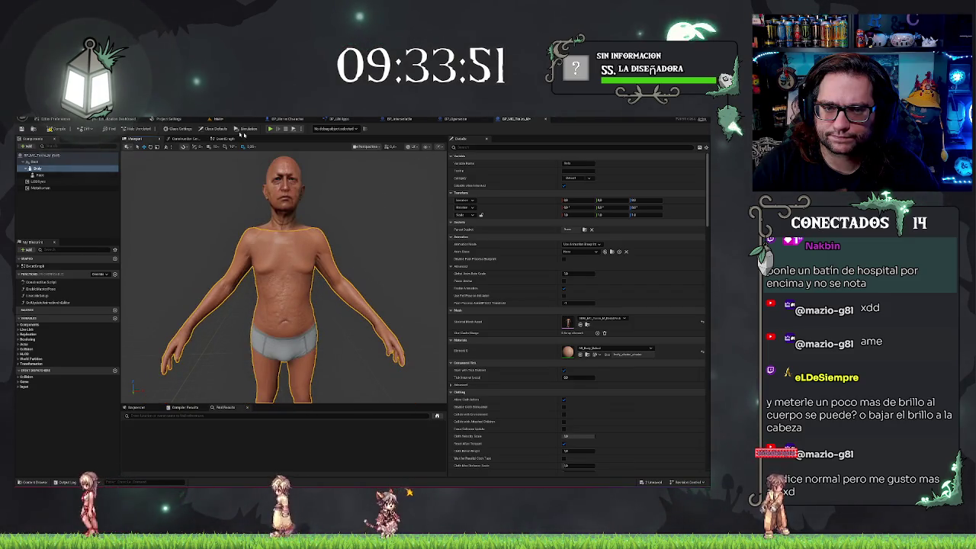
# Reselect the Body component in the blueprint, then return to the Main hospital level.
pyautogui.click(543, 120)
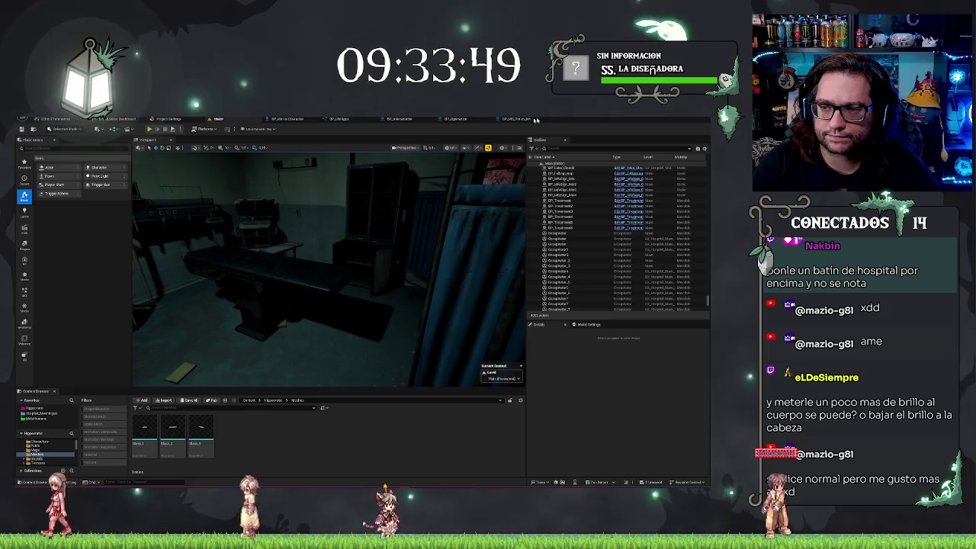
pyautogui.click(536, 120)
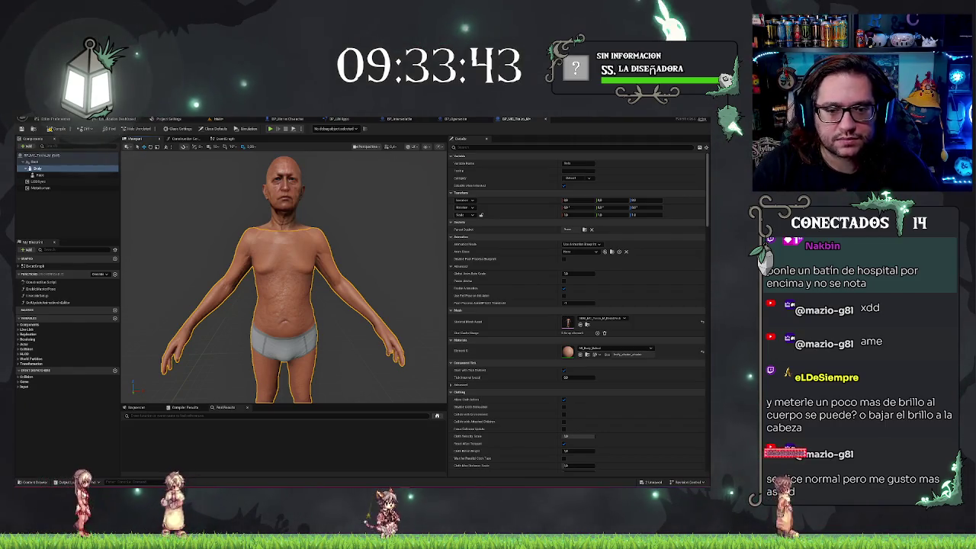
pyautogui.click(108, 204)
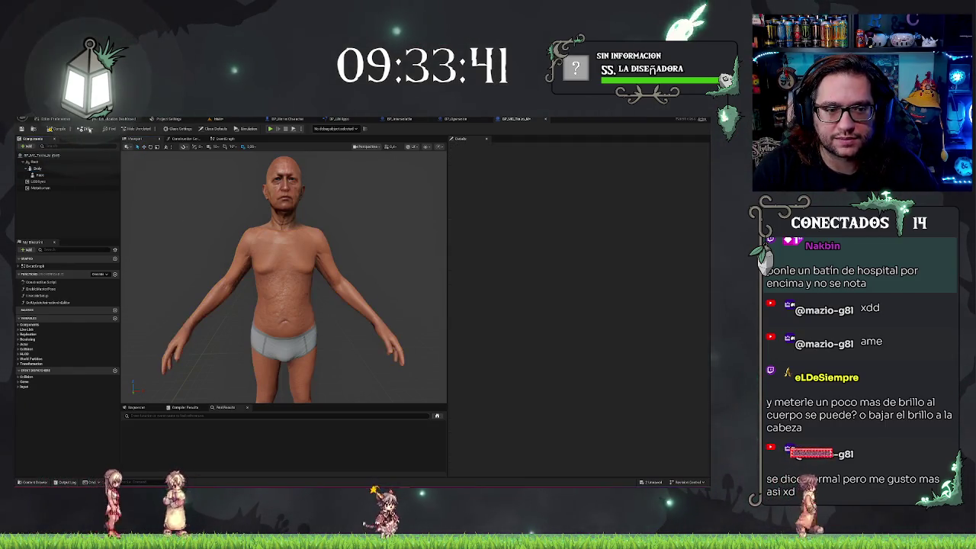
pyautogui.click(218, 119)
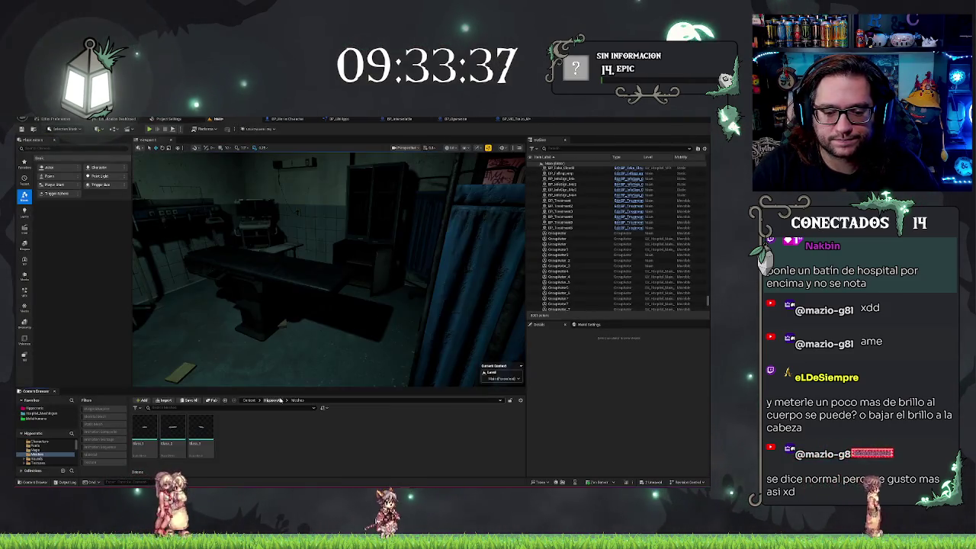
pyautogui.click(516, 119)
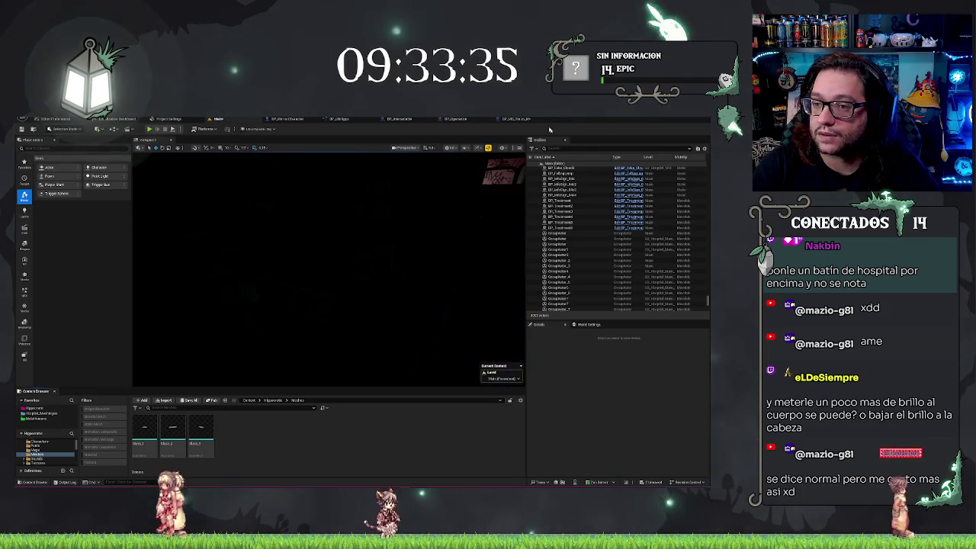
pyautogui.click(35, 169)
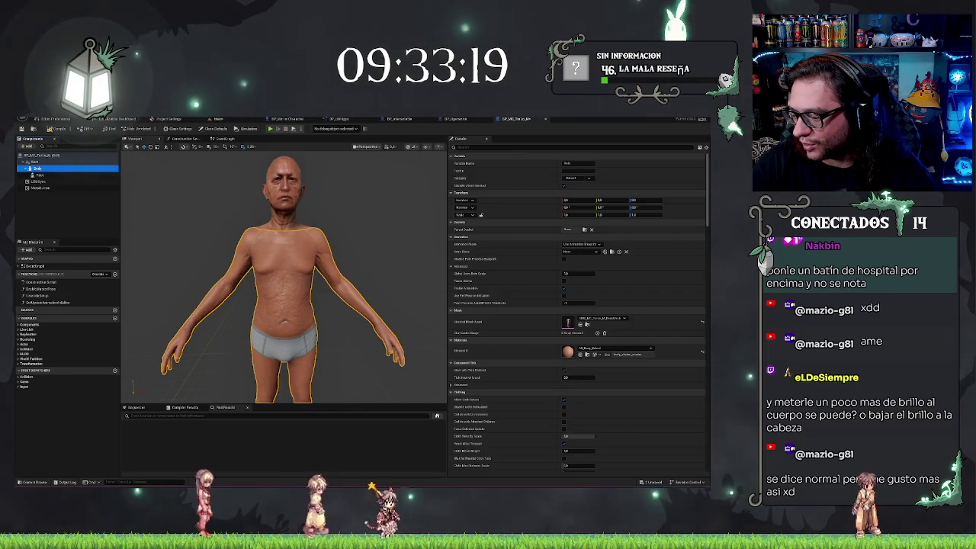
pyautogui.moveTo(210, 278); pyautogui.dragTo(208, 278)
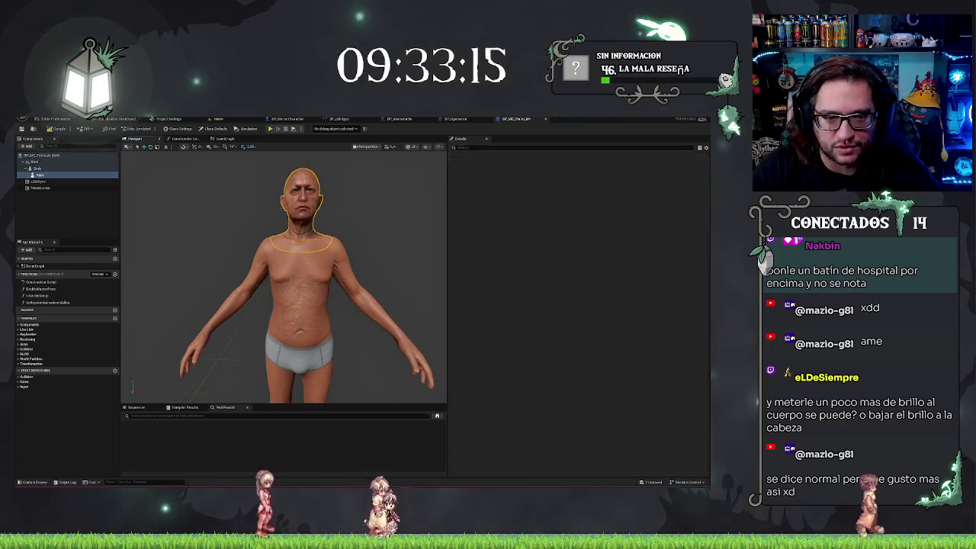
pyautogui.click(218, 119)
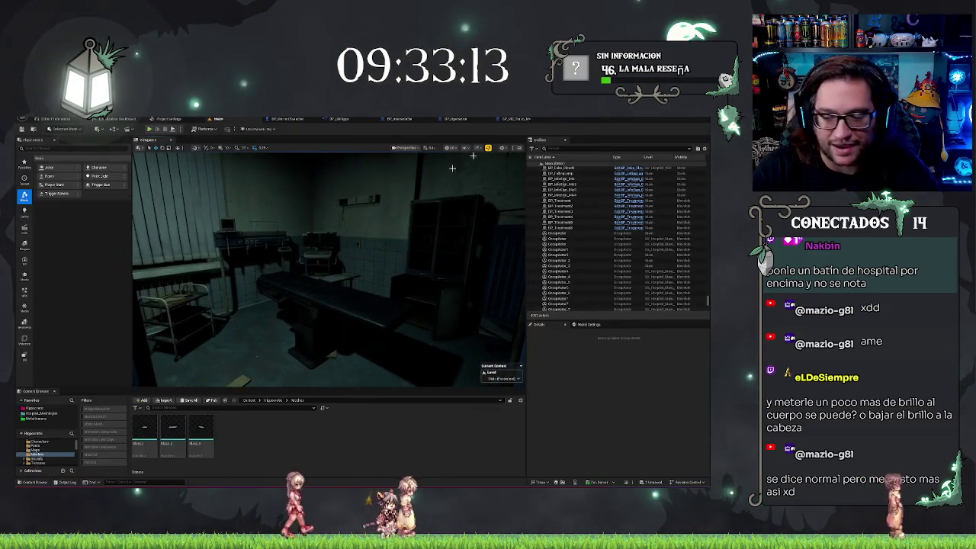
# Place BP_MC_Torso from the MC_Torso folder into the hospital room, rotated to lie flat.
pyautogui.click(46, 418)
pyautogui.doubleClick(202, 431)
pyautogui.click(202, 434)
pyautogui.moveTo(339, 285)
pyautogui.mouseDown()
pyautogui.moveTo(338, 311)
pyautogui.moveTo(330, 278)
pyautogui.mouseUp()
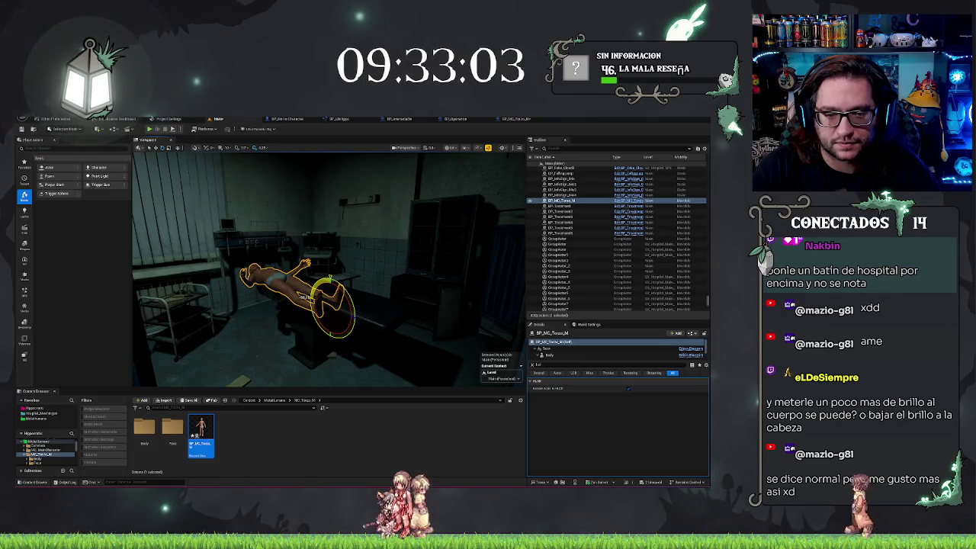
pyautogui.hotkey('ctrl', 'z')
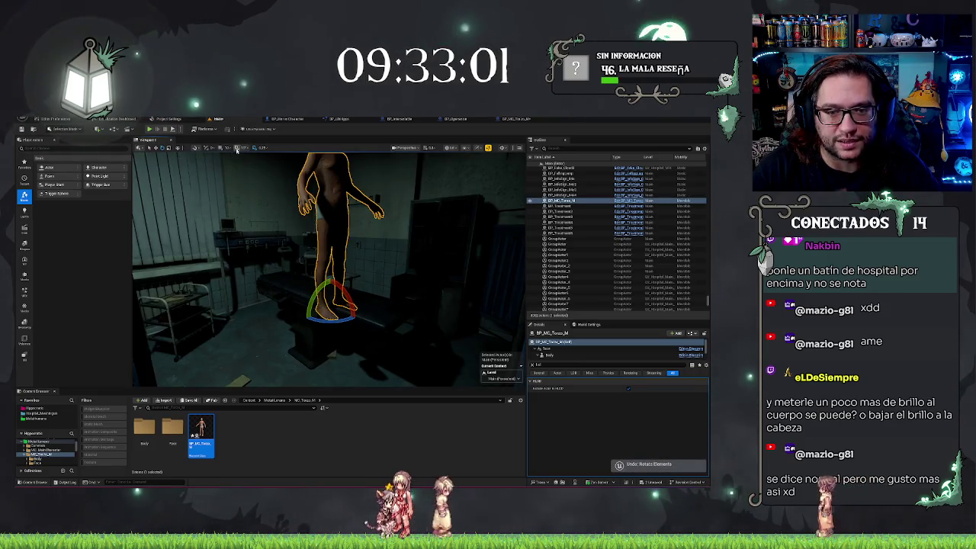
pyautogui.hotkey('ctrl', 'y')
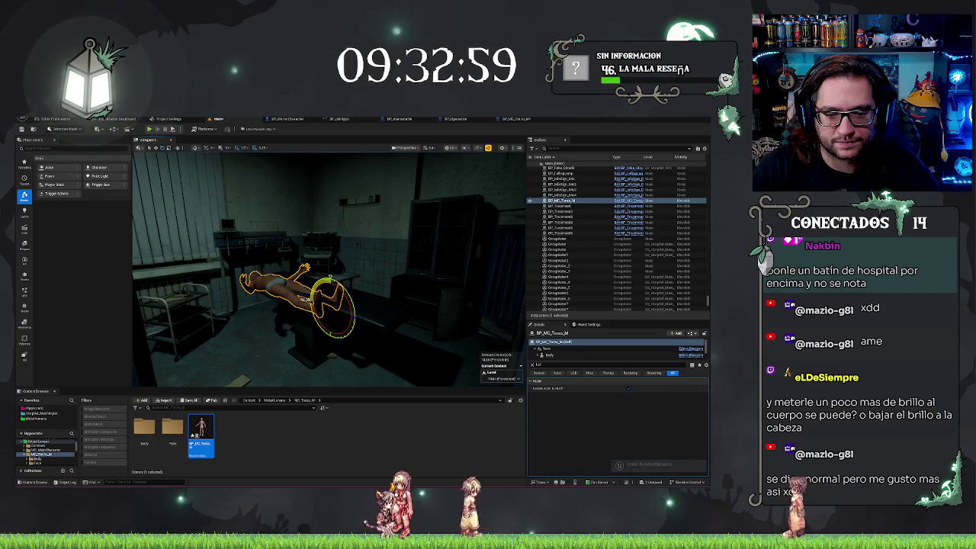
# Move the lying body onto the hospital bed and preview the scene.
pyautogui.moveTo(328, 267); pyautogui.dragTo(350, 255)
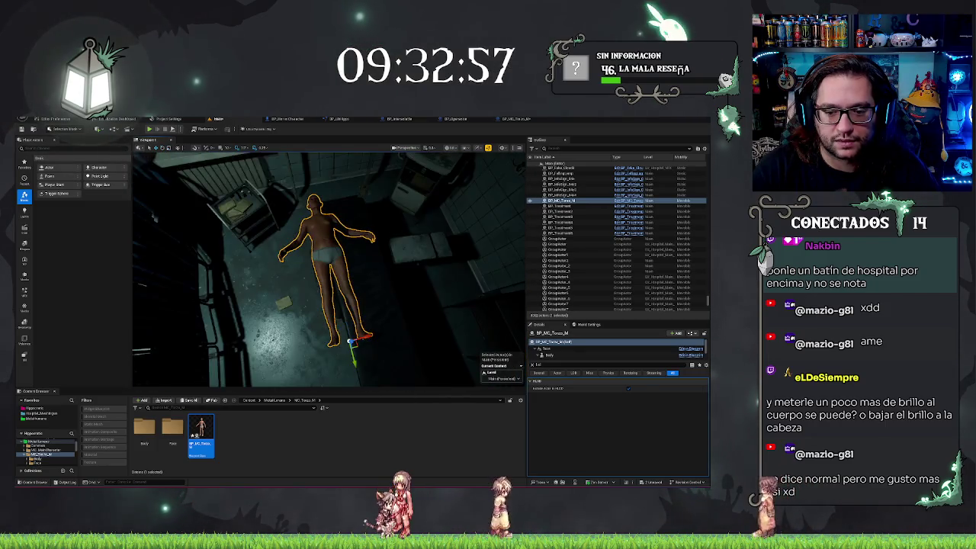
pyautogui.moveTo(353, 342); pyautogui.dragTo(398, 375)
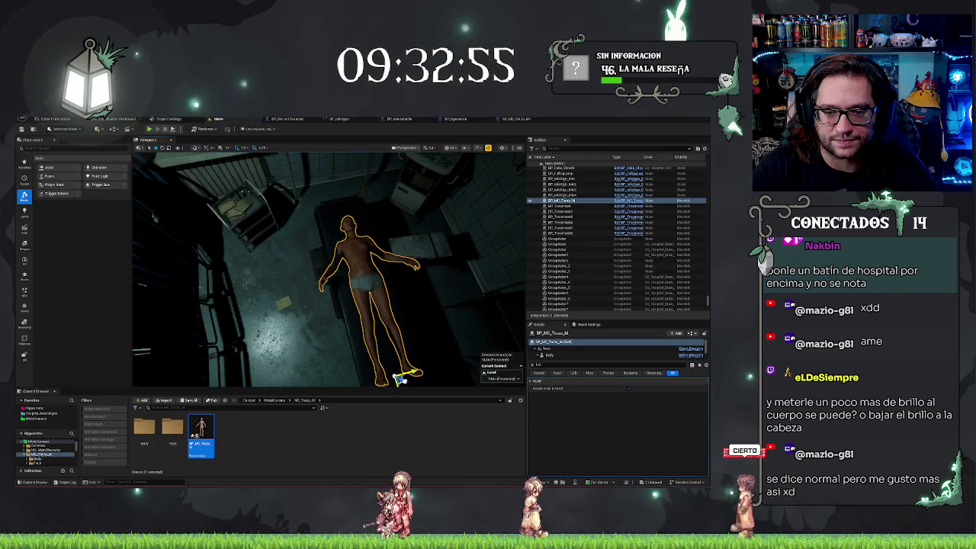
pyautogui.press('Escape')
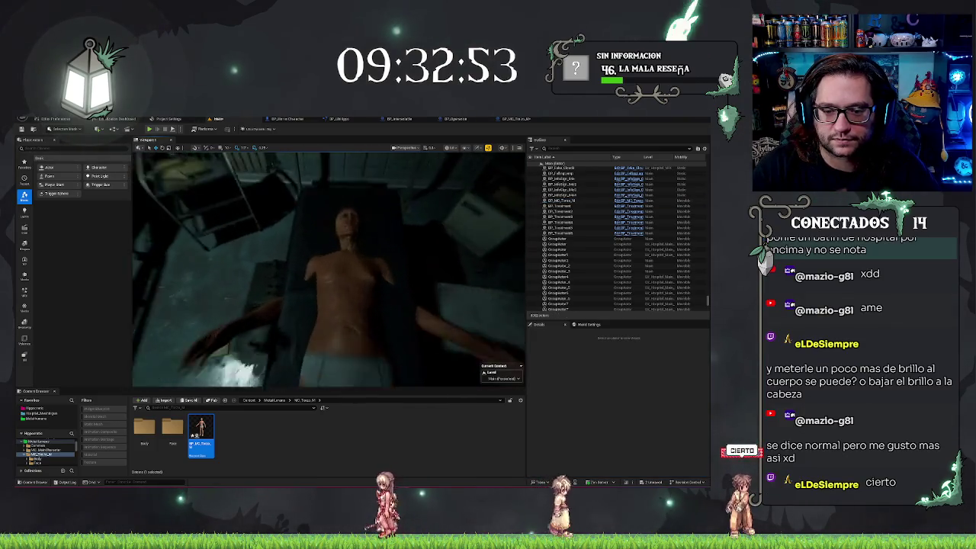
pyautogui.scroll(-5, 328, 266)
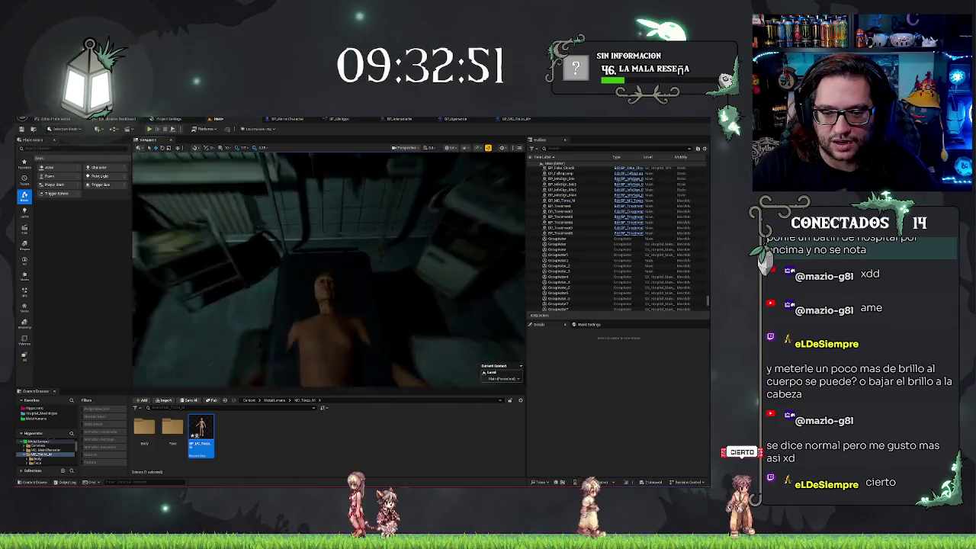
pyautogui.scroll(-3, 328, 267)
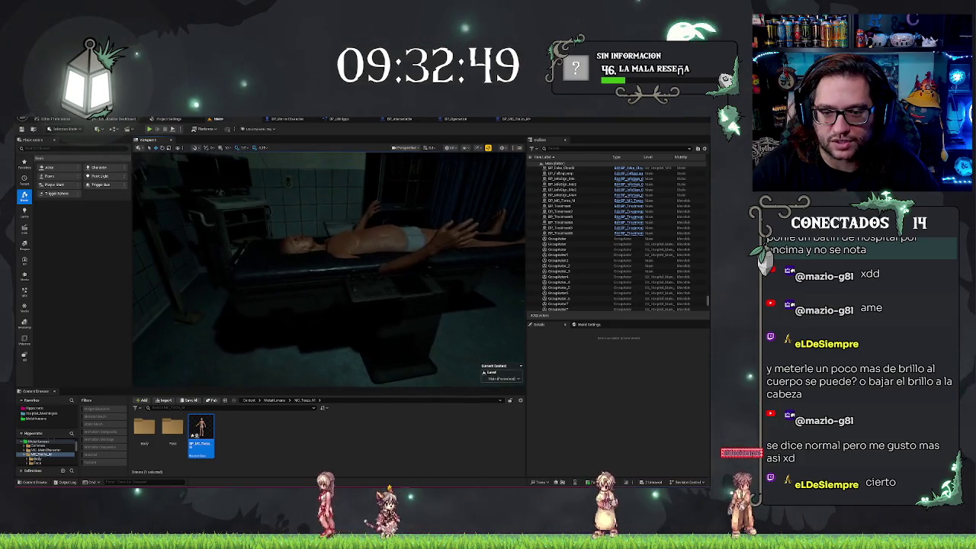
# Reselect the body, orbit to check its placement, then return to the BP_MC_Torso blueprint.
pyautogui.click(369, 235)
pyautogui.scroll(-1, 328, 267)
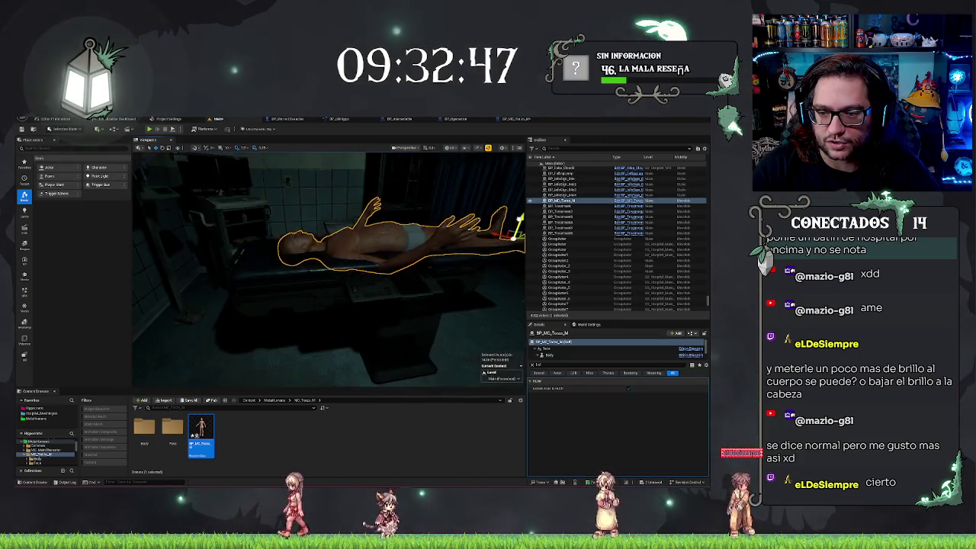
pyautogui.moveTo(487, 348)
pyautogui.mouseDown()
pyautogui.moveTo(381, 252)
pyautogui.moveTo(321, 290)
pyautogui.moveTo(305, 283)
pyautogui.mouseUp()
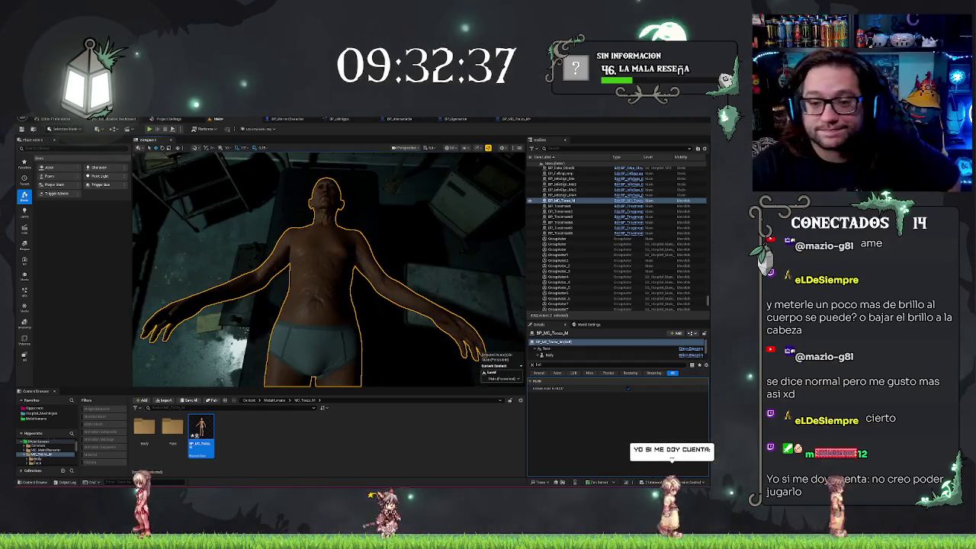
pyautogui.moveTo(305, 282)
pyautogui.mouseDown()
pyautogui.moveTo(259, 259)
pyautogui.moveTo(282, 255)
pyautogui.mouseUp()
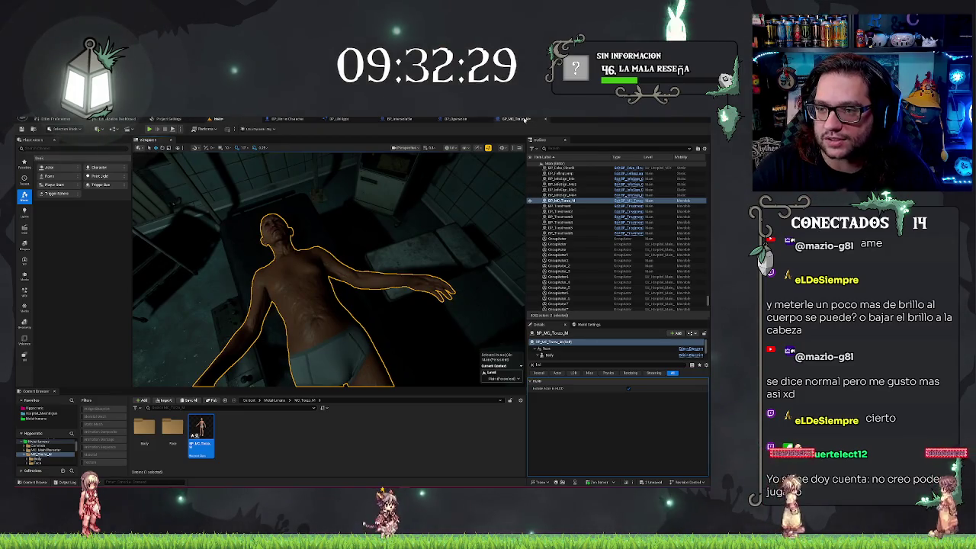
pyautogui.click(523, 119)
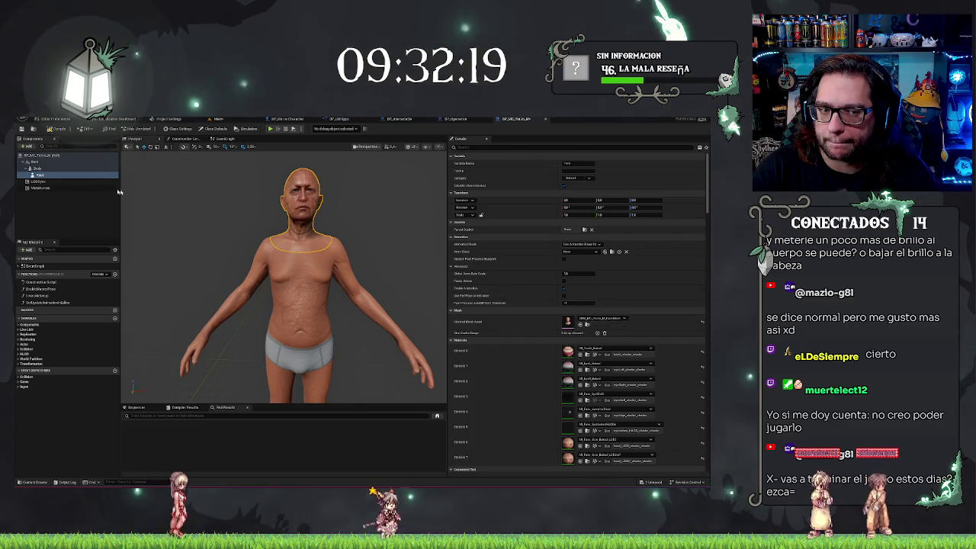
# Open the Body's skeletal mesh and show the Create Asset > Create Animation pose options.
pyautogui.click(49, 168)
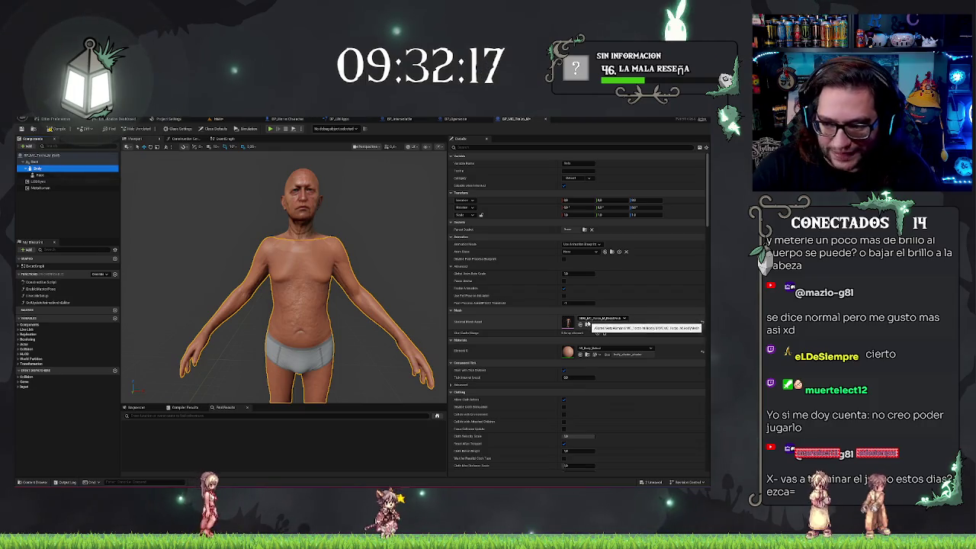
pyautogui.click(587, 324)
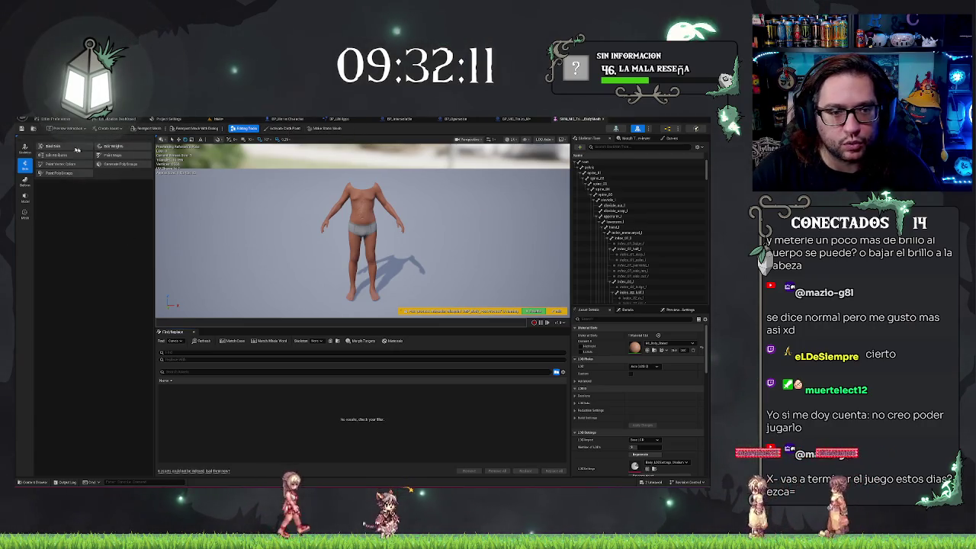
pyautogui.click(109, 128)
pyautogui.moveTo(126, 145)
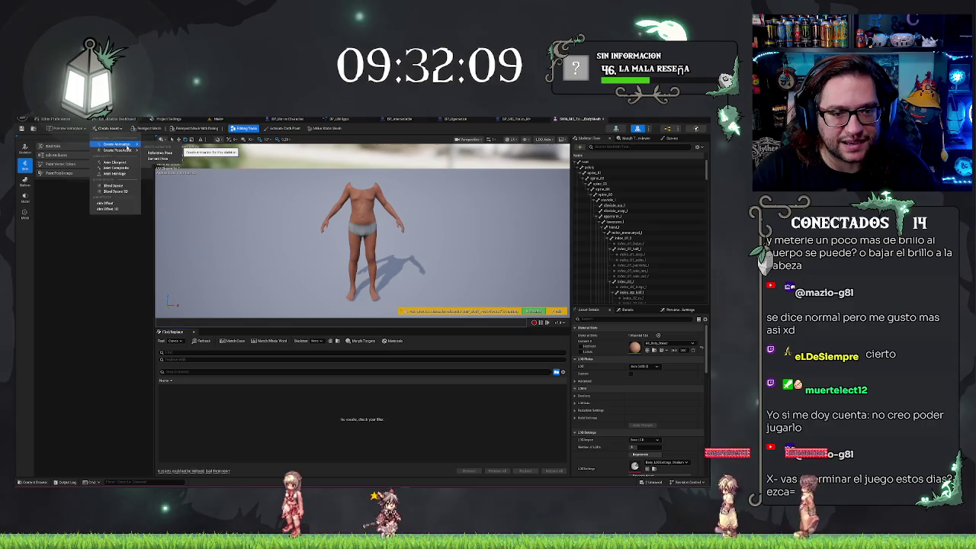
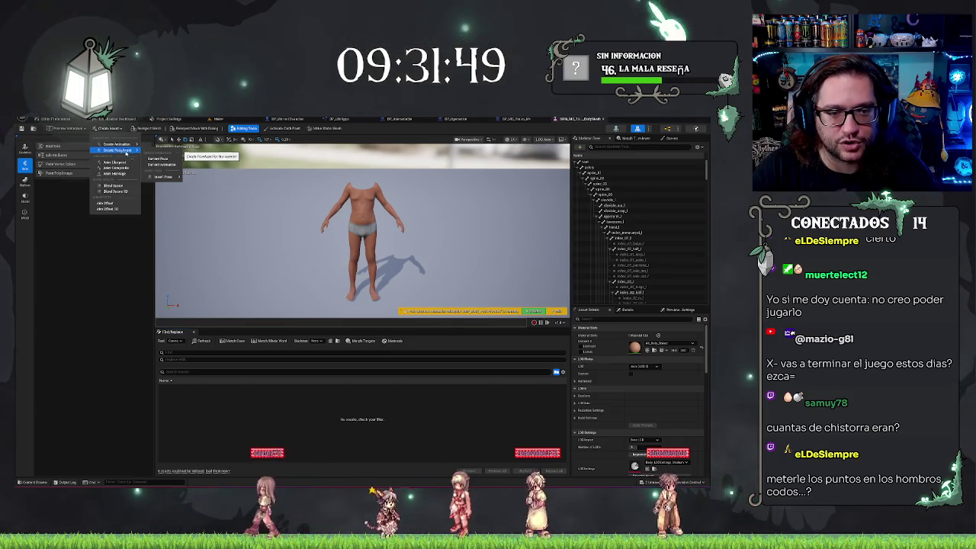
# Create an animation asset from the current pose and save it in the Characters folder.
pyautogui.moveTo(158, 180)
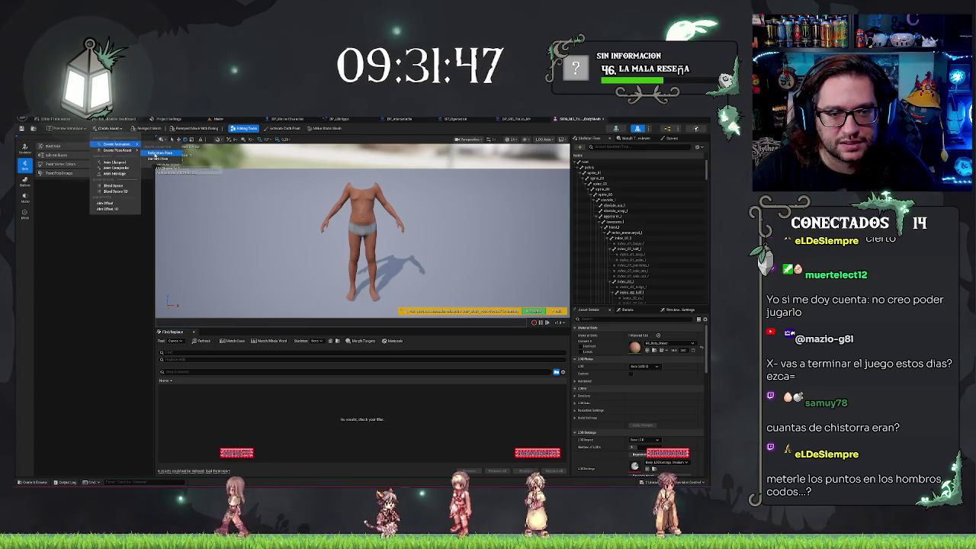
pyautogui.click(160, 152)
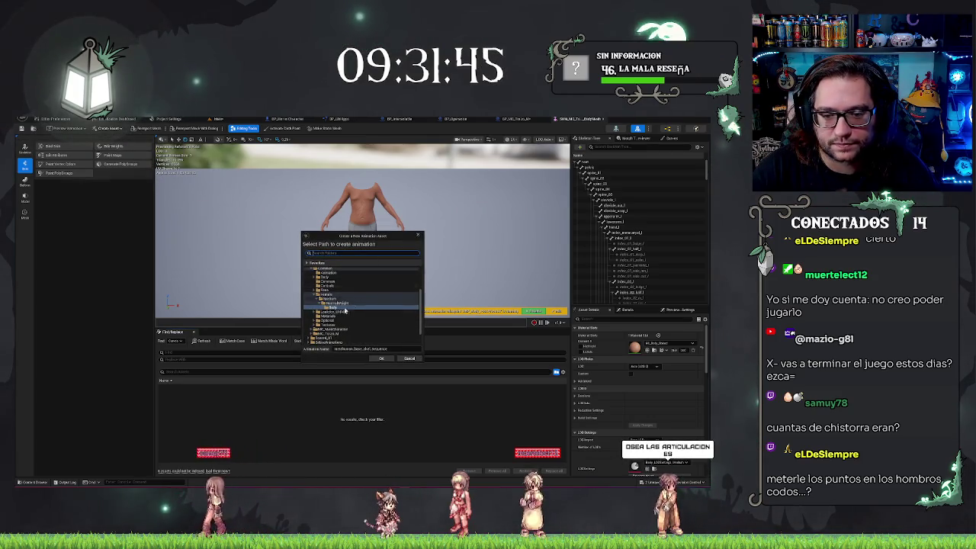
pyautogui.scroll(3, 339, 307)
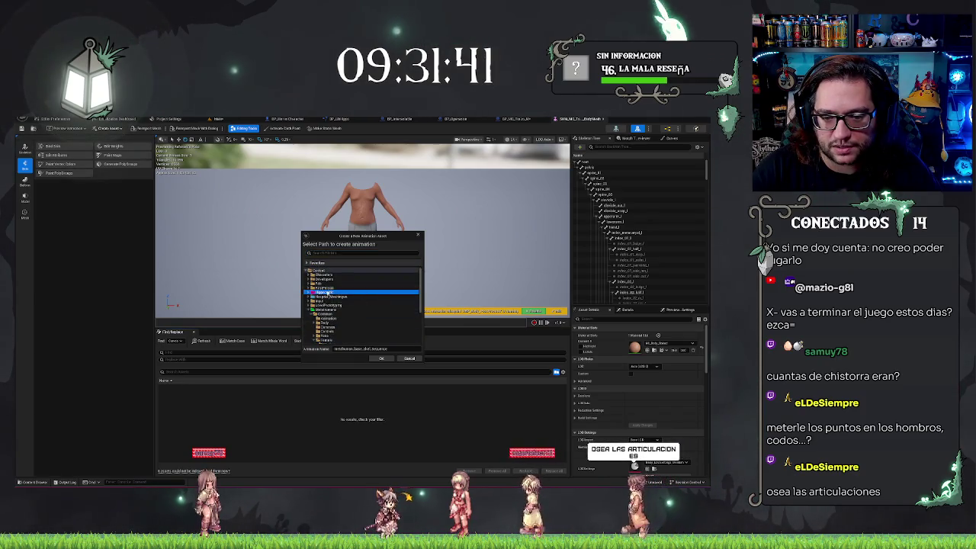
pyautogui.doubleClick(347, 292)
pyautogui.click(324, 301)
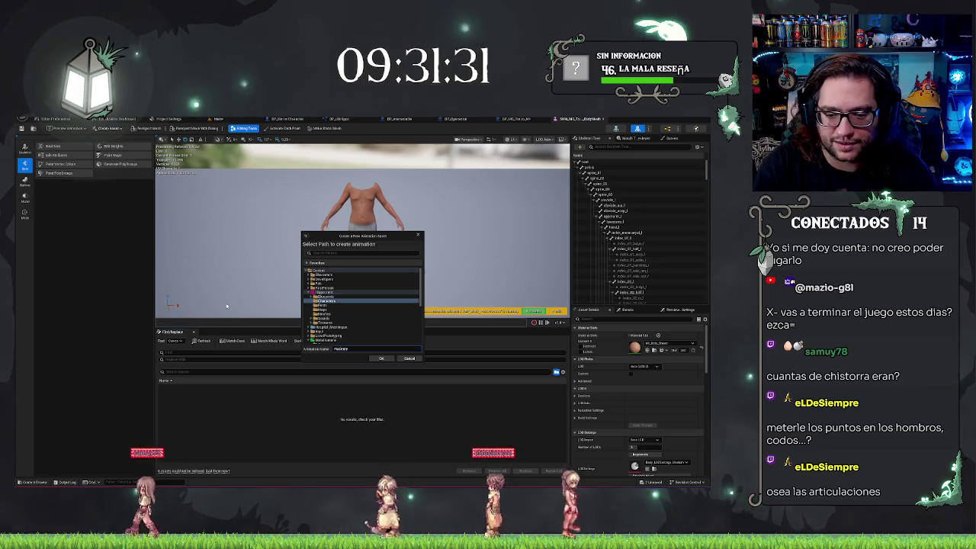
pyautogui.click(380, 359)
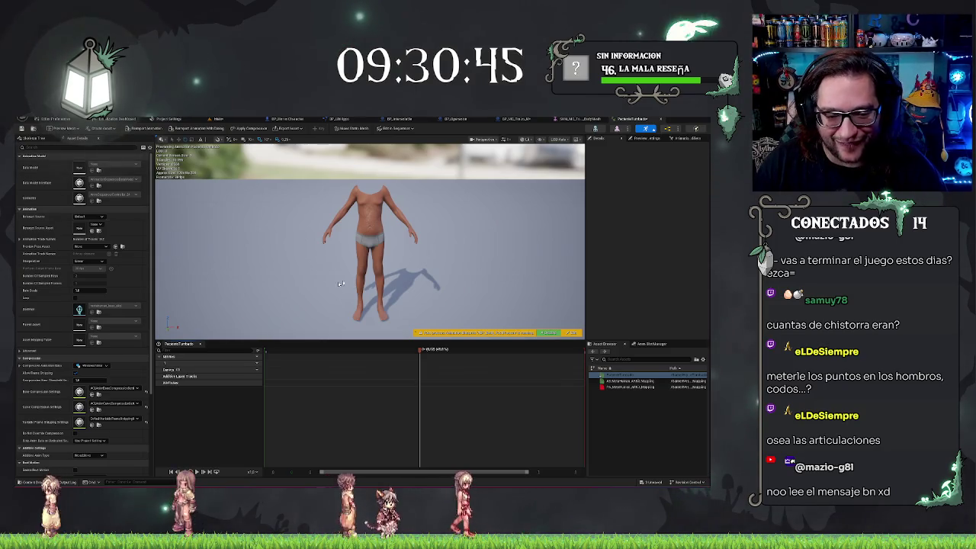
# Zoom in on the headless body's torso, then pull back to a wider view.
pyautogui.moveTo(290, 310); pyautogui.dragTo(289, 286)
pyautogui.moveTo(388, 266); pyautogui.dragTo(387, 266)
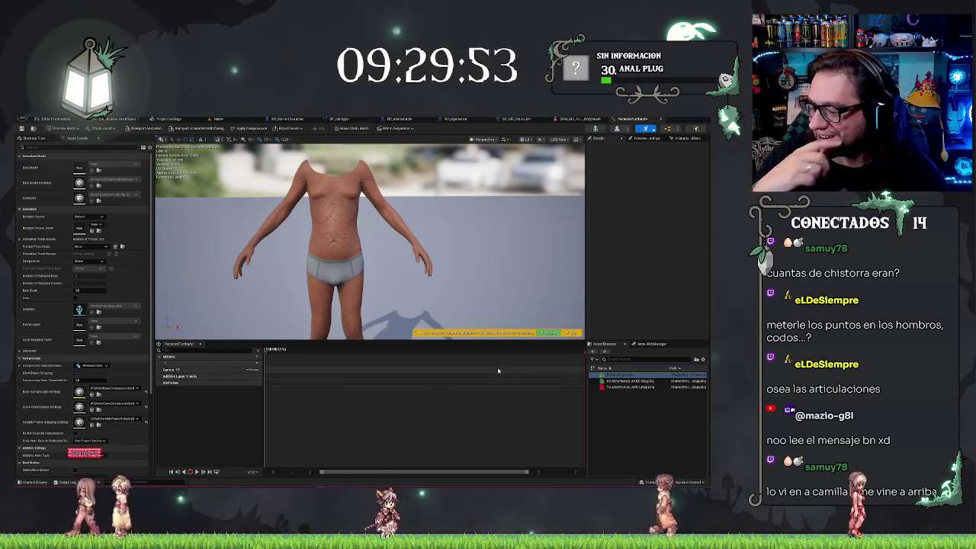
pyautogui.moveTo(397, 227); pyautogui.dragTo(397, 263)
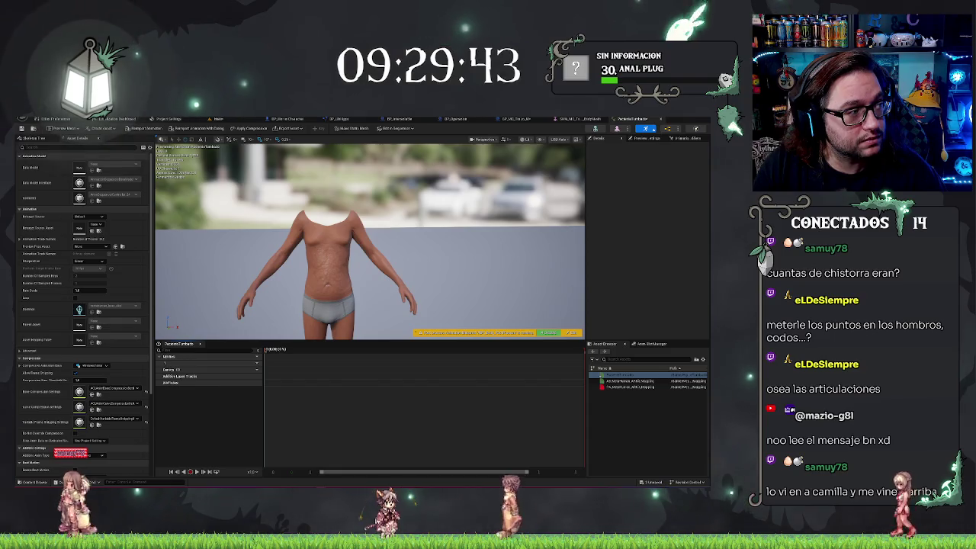
pyautogui.moveTo(526, 219); pyautogui.dragTo(474, 236)
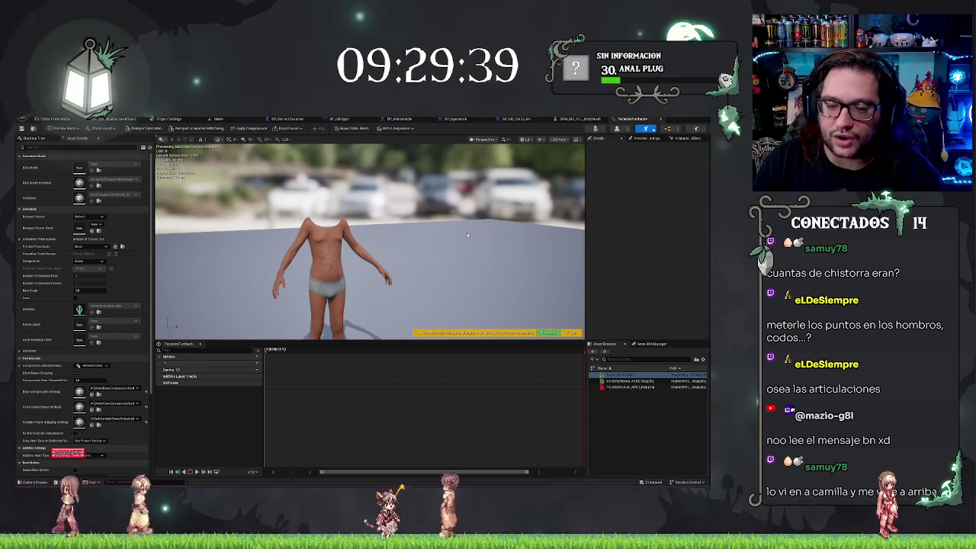
pyautogui.moveTo(397, 232)
pyautogui.mouseDown()
pyautogui.moveTo(398, 199)
pyautogui.moveTo(305, 200)
pyautogui.mouseUp()
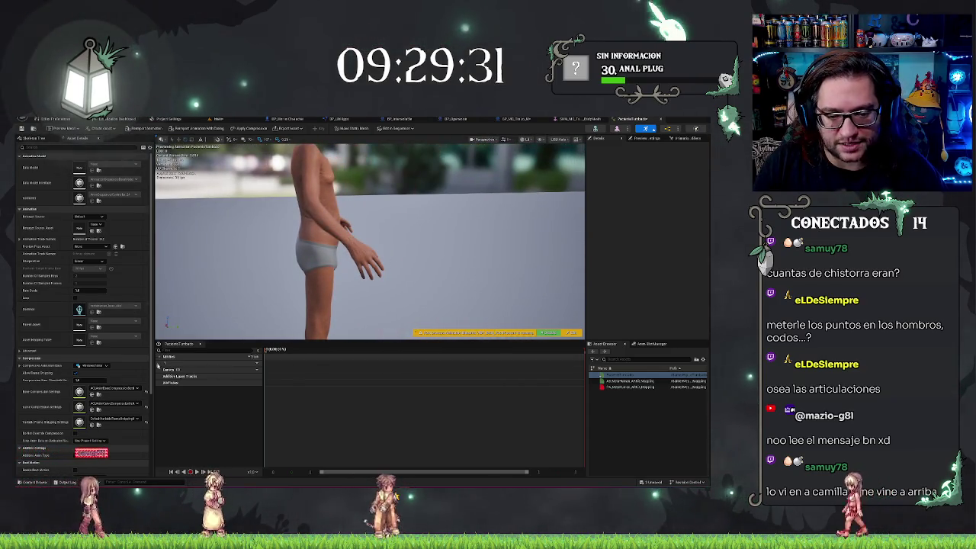
pyautogui.click(251, 370)
# Show the Skeleton Tree and select the clavicle bone, framing the torso from the front.
pyautogui.moveTo(264, 385)
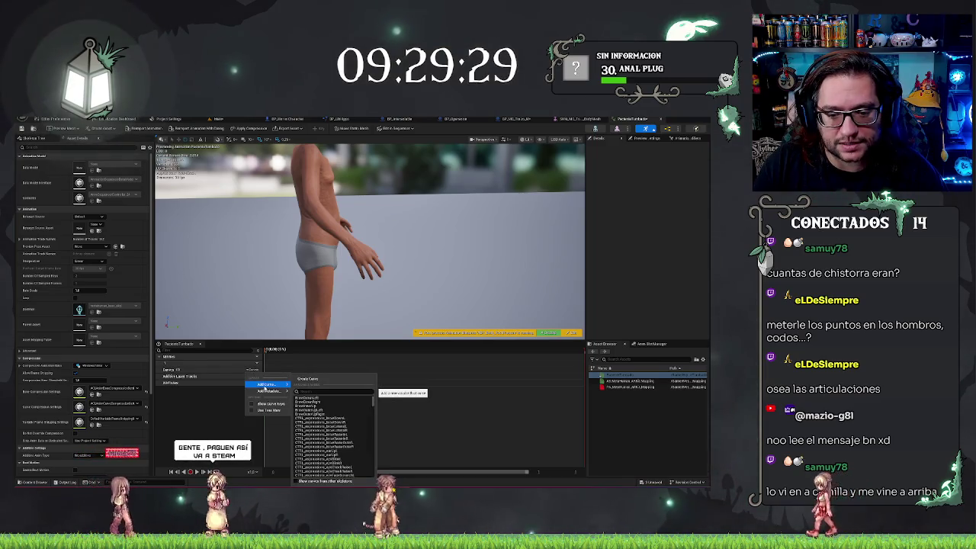
pyautogui.click(393, 205)
pyautogui.click(392, 205)
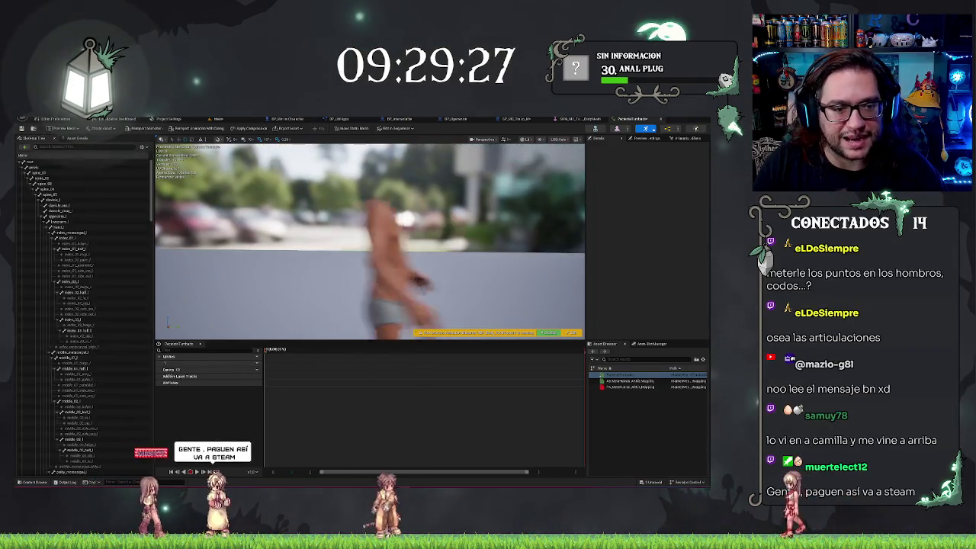
pyautogui.click(380, 238)
pyautogui.moveTo(380, 237); pyautogui.dragTo(355, 268)
pyautogui.moveTo(394, 155); pyautogui.dragTo(324, 224)
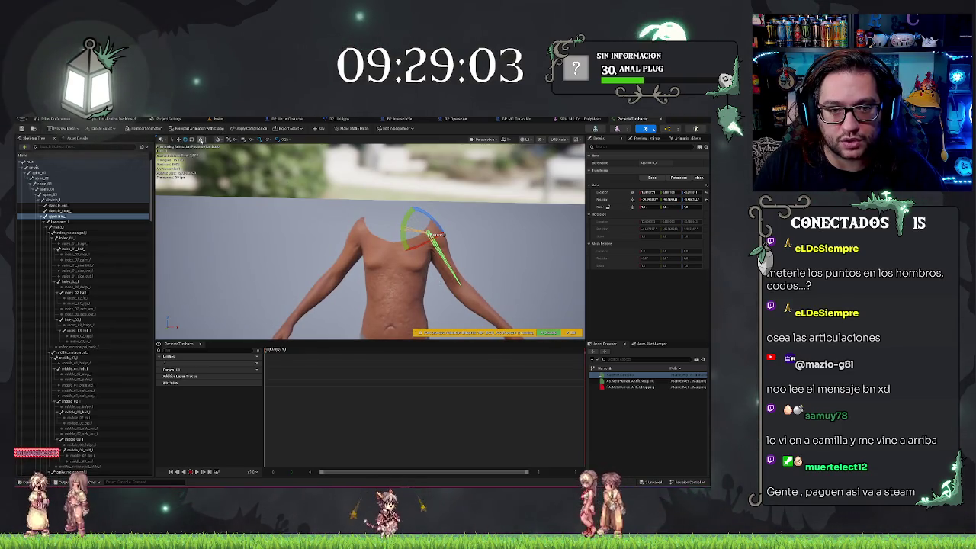
# Rotate the clavicle and upper-arm bones so the arms hang down, keying each pose.
pyautogui.moveTo(455, 218); pyautogui.dragTo(458, 240)
pyautogui.click(84, 222)
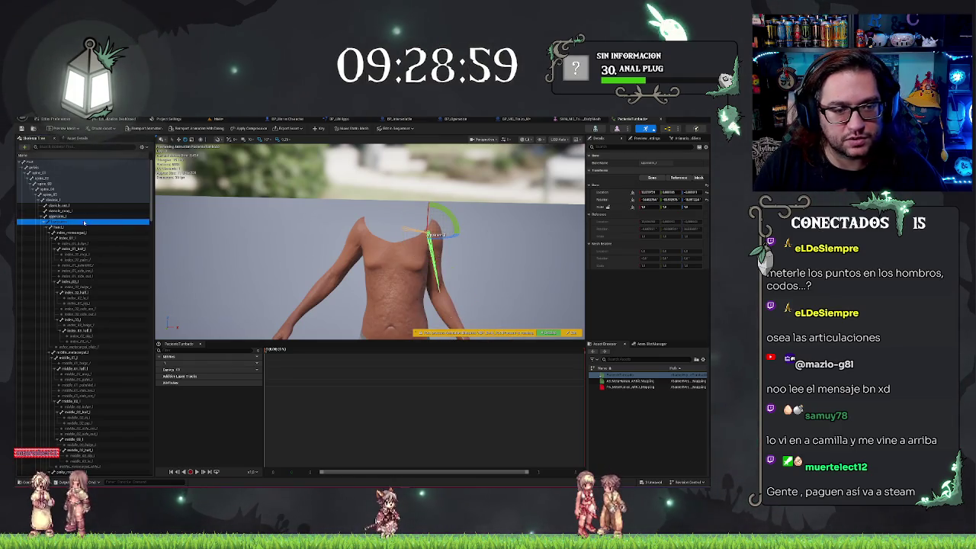
pyautogui.moveTo(480, 284)
pyautogui.mouseDown()
pyautogui.moveTo(398, 238)
pyautogui.moveTo(412, 258)
pyautogui.moveTo(400, 252)
pyautogui.moveTo(378, 267)
pyautogui.moveTo(358, 259)
pyautogui.mouseUp()
pyautogui.moveTo(273, 222)
pyautogui.mouseDown()
pyautogui.moveTo(366, 233)
pyautogui.moveTo(509, 217)
pyautogui.moveTo(320, 223)
pyautogui.moveTo(434, 223)
pyautogui.moveTo(303, 312)
pyautogui.mouseUp()
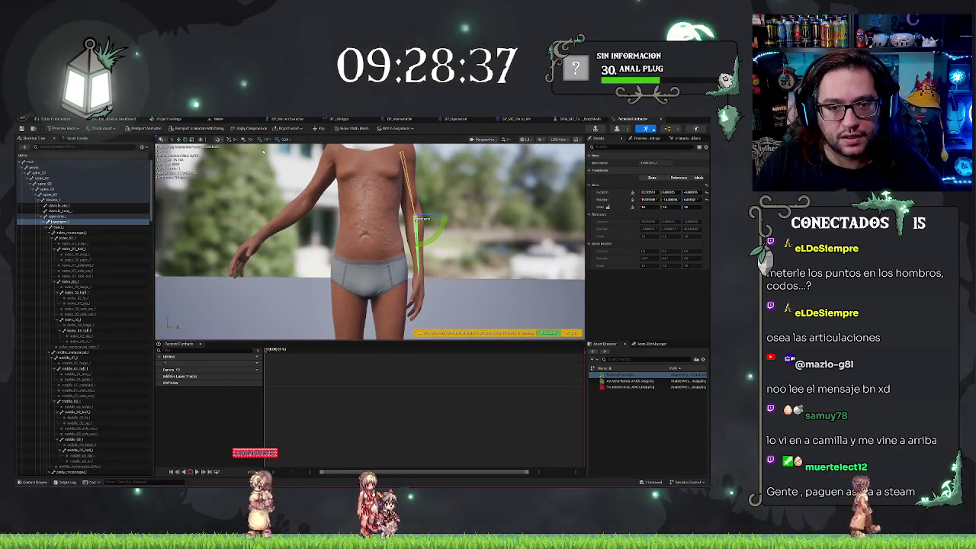
pyautogui.click(320, 128)
pyautogui.click(98, 217)
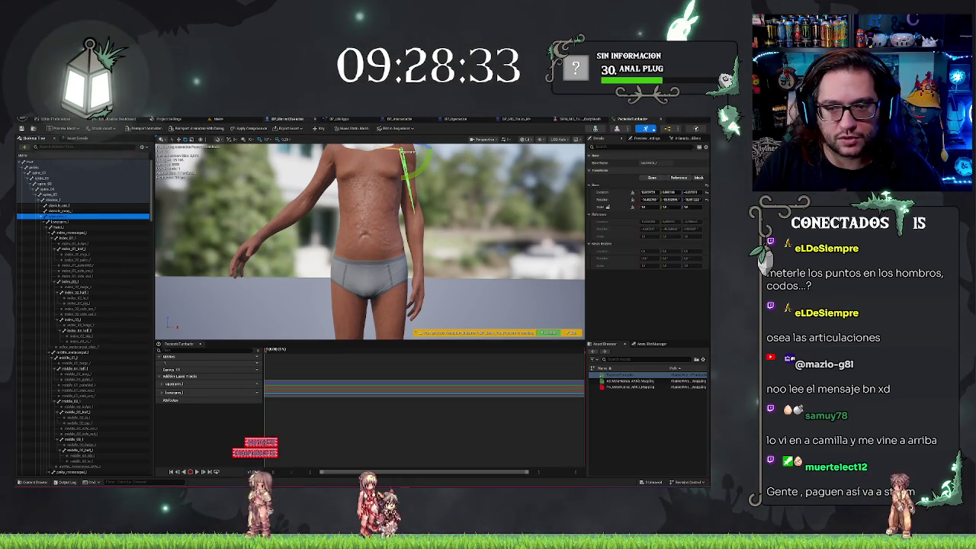
pyautogui.click(321, 129)
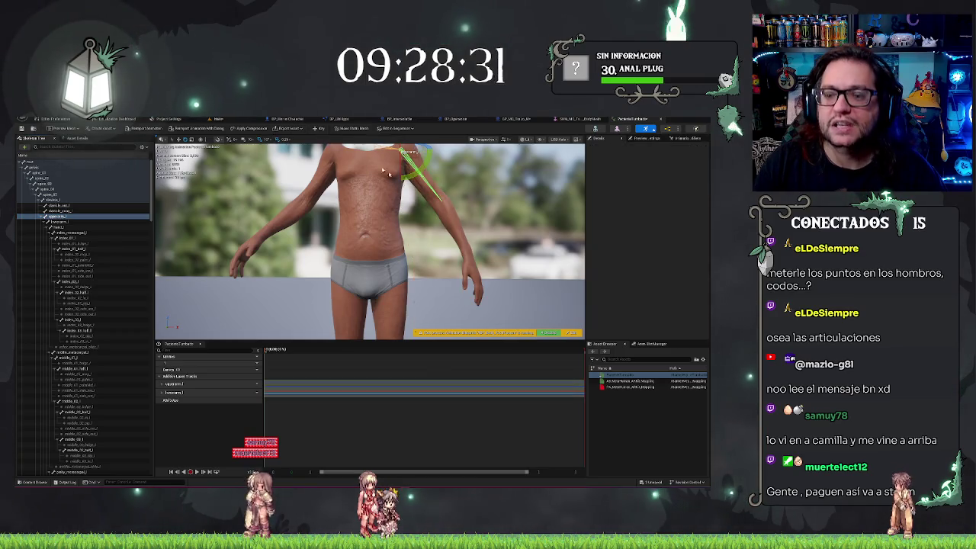
pyautogui.moveTo(353, 239)
pyautogui.mouseDown()
pyautogui.moveTo(358, 229)
pyautogui.moveTo(366, 252)
pyautogui.moveTo(264, 193)
pyautogui.moveTo(307, 210)
pyautogui.moveTo(272, 202)
pyautogui.mouseUp()
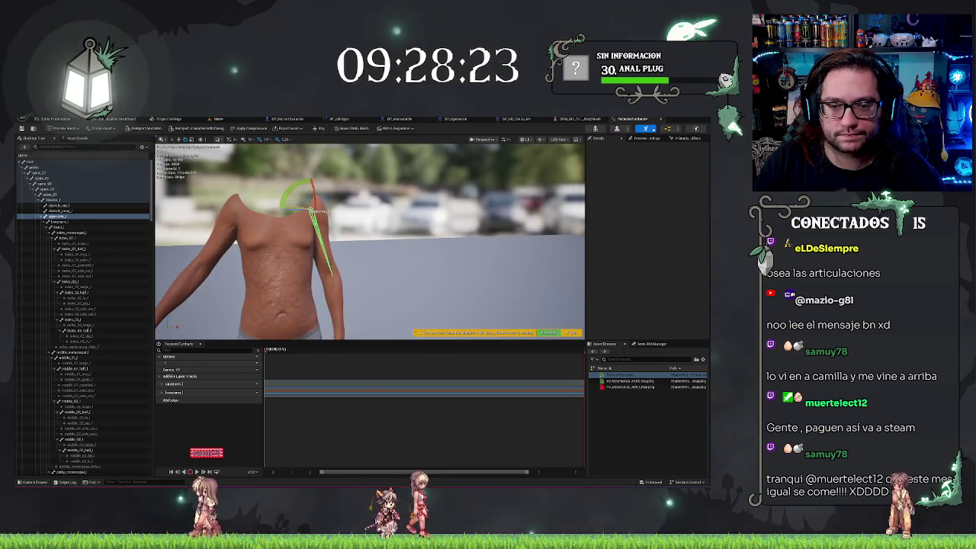
pyautogui.moveTo(307, 207)
pyautogui.mouseDown()
pyautogui.moveTo(302, 229)
pyautogui.moveTo(343, 214)
pyautogui.moveTo(439, 220)
pyautogui.mouseUp()
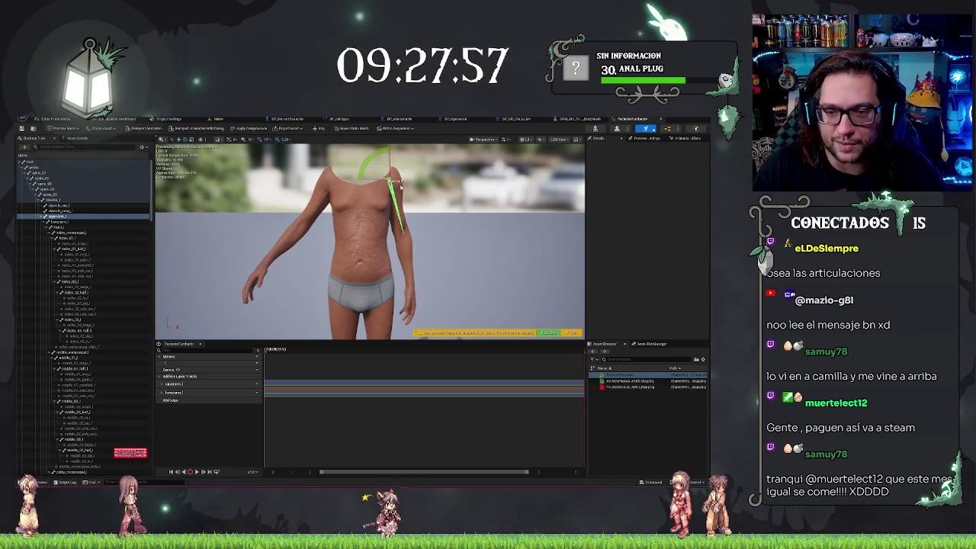
pyautogui.click(42, 217)
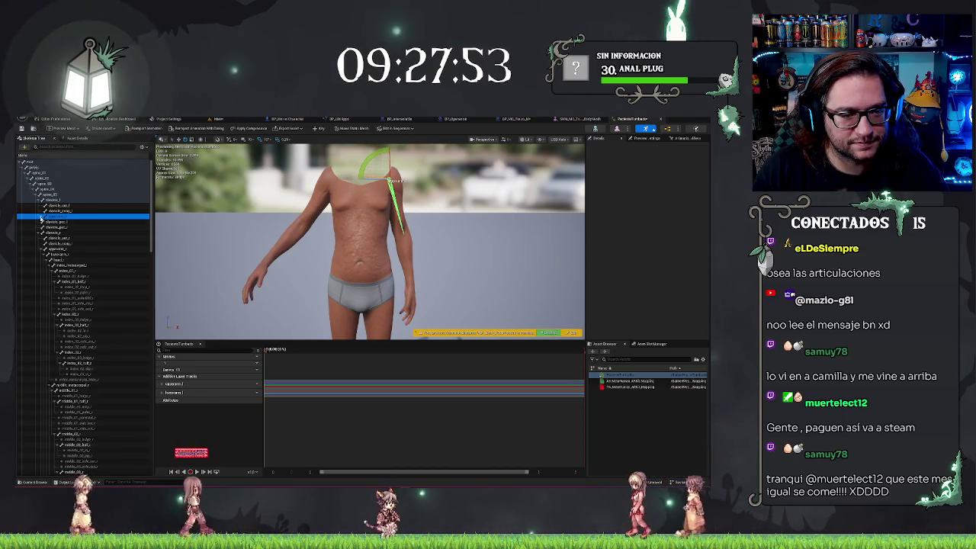
pyautogui.click(42, 217)
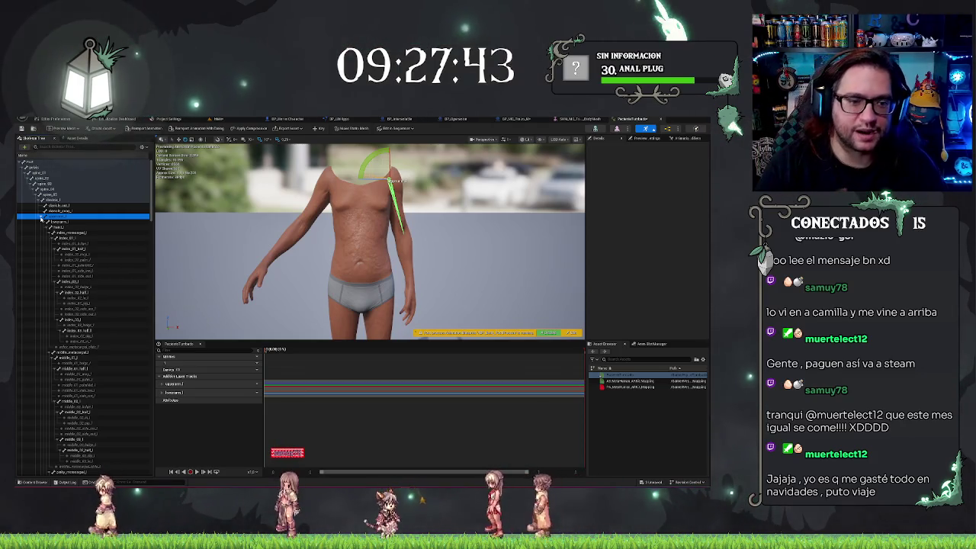
pyautogui.scroll(3, 404, 257)
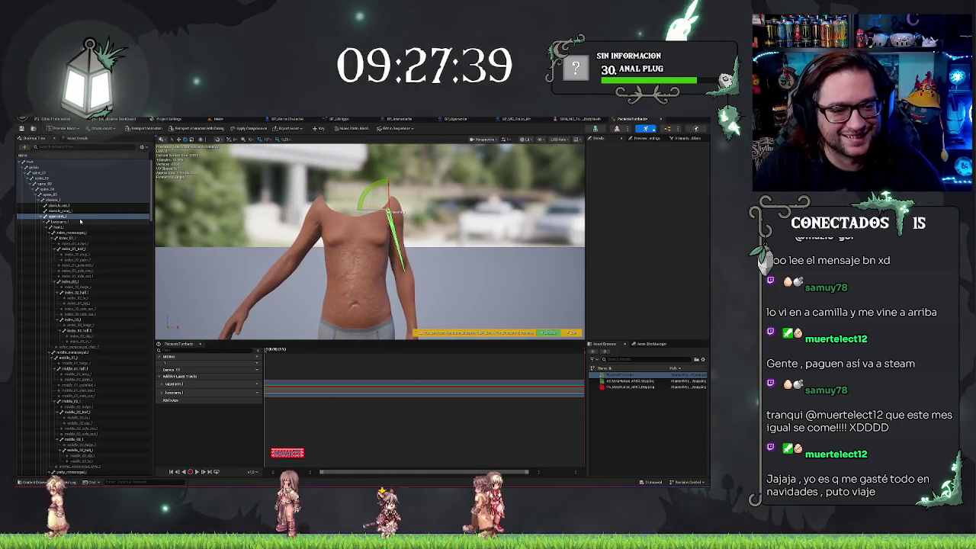
pyautogui.click(43, 217)
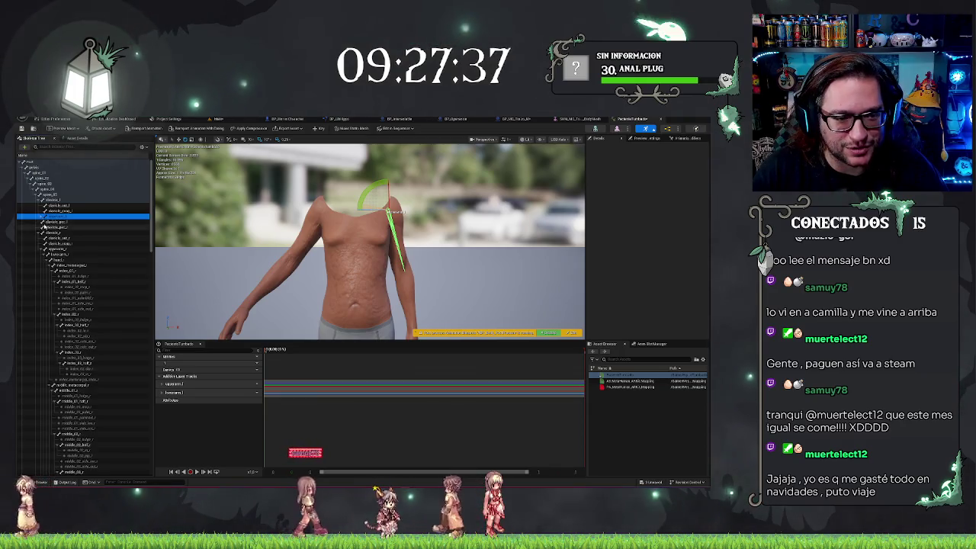
pyautogui.click(42, 233)
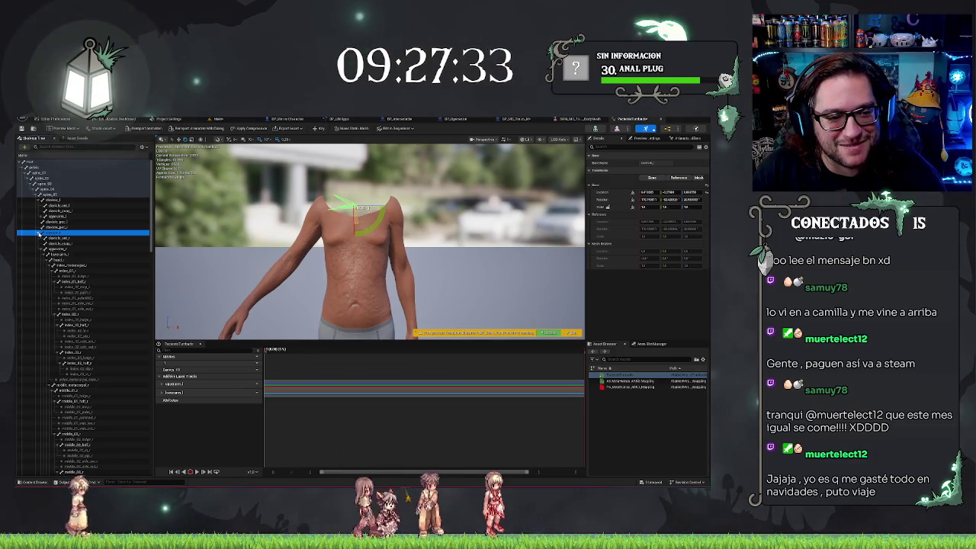
pyautogui.click(39, 234)
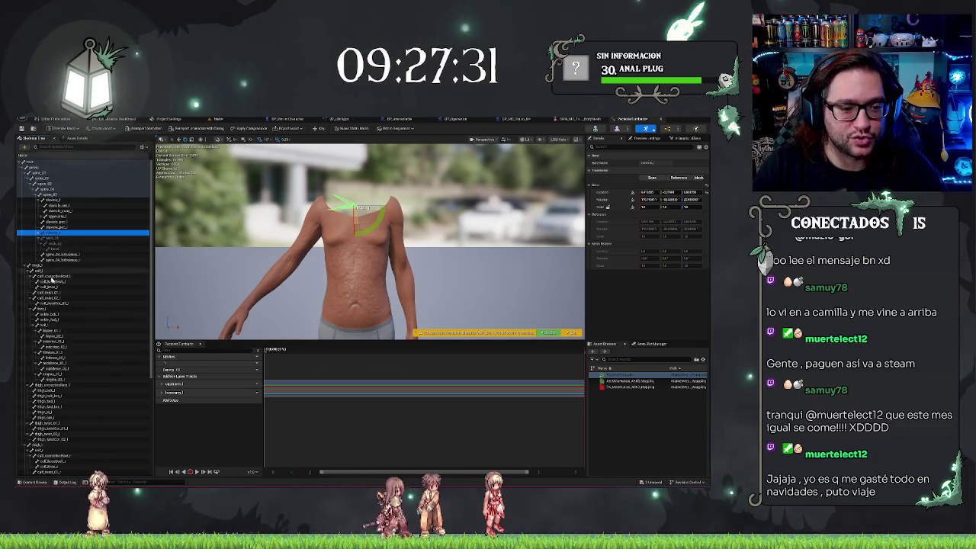
pyautogui.scroll(-5, 62, 343)
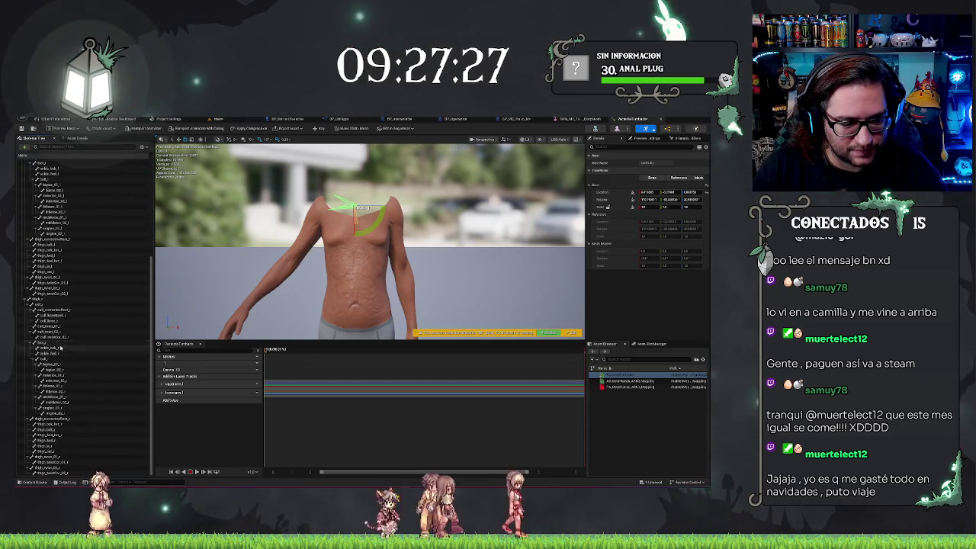
pyautogui.scroll(5, 61, 348)
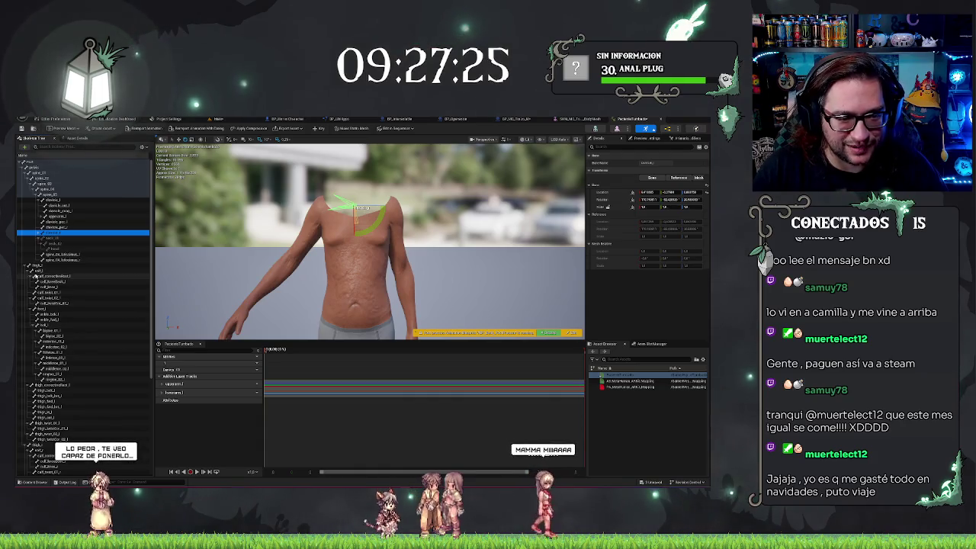
pyautogui.click(67, 282)
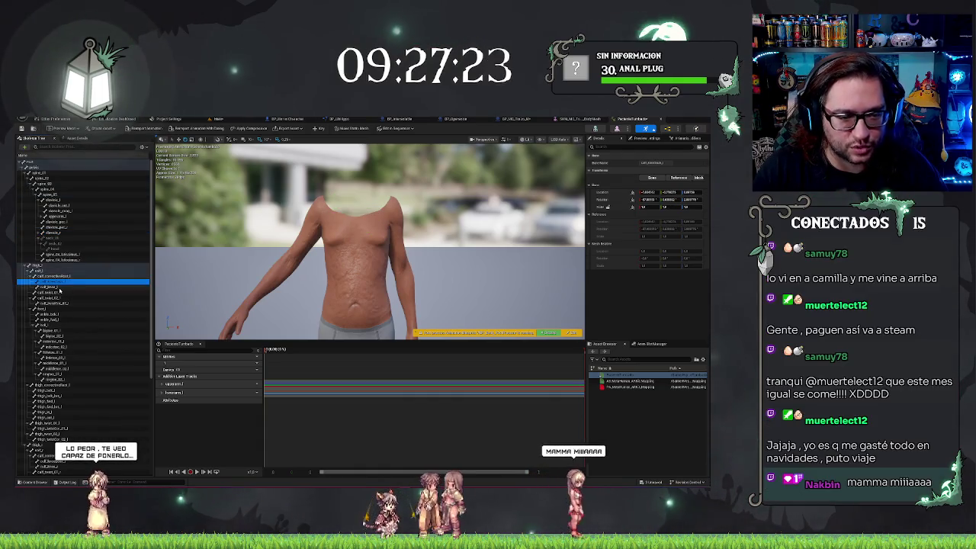
pyautogui.click(58, 289)
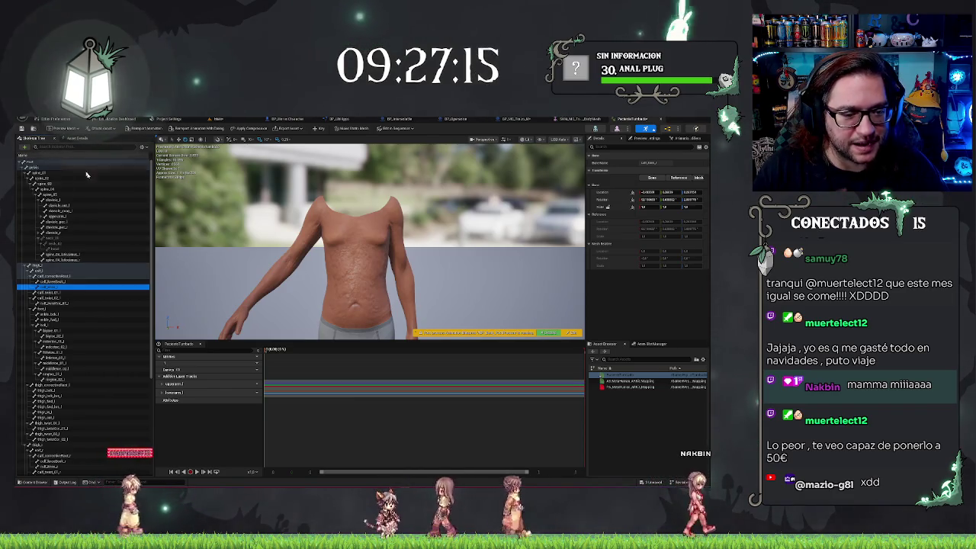
pyautogui.scroll(-5, 92, 360)
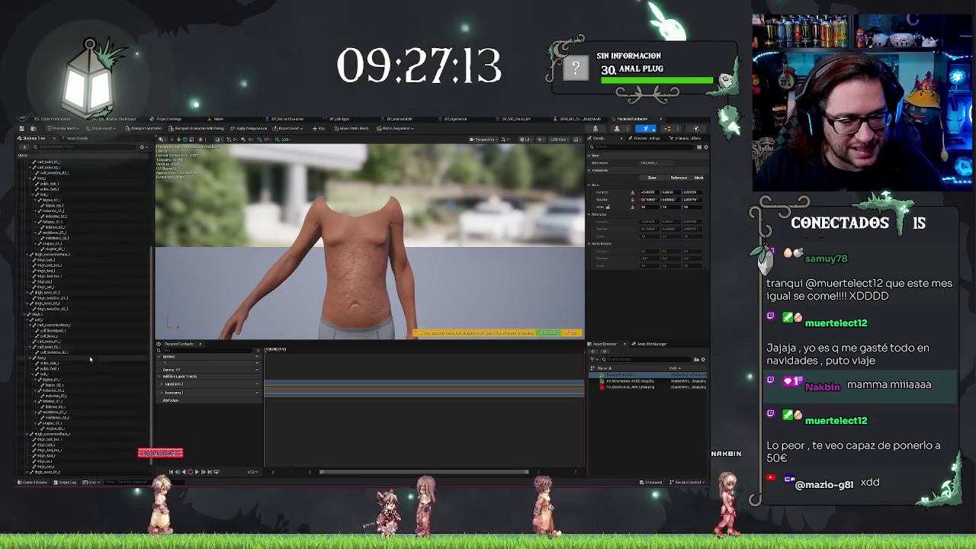
pyautogui.scroll(-2, 91, 359)
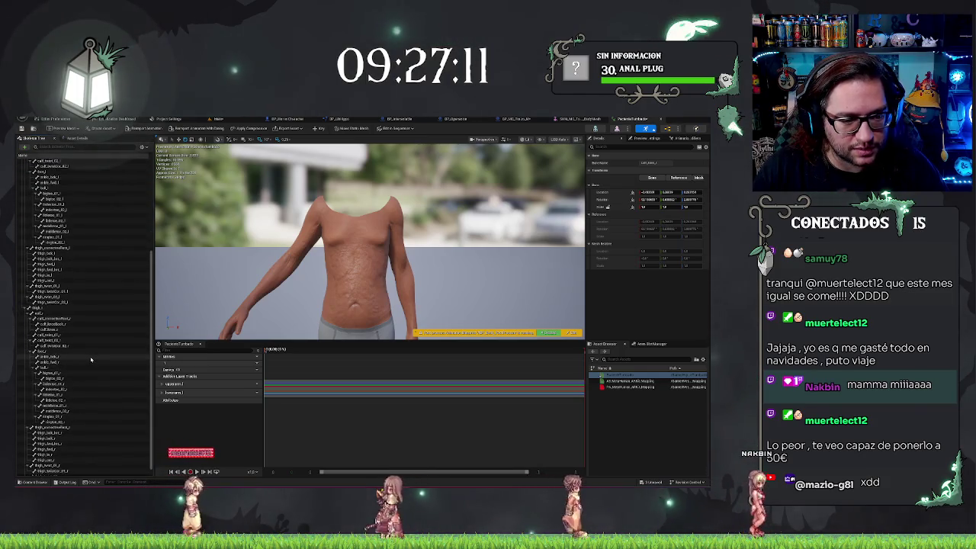
pyautogui.scroll(5, 34, 254)
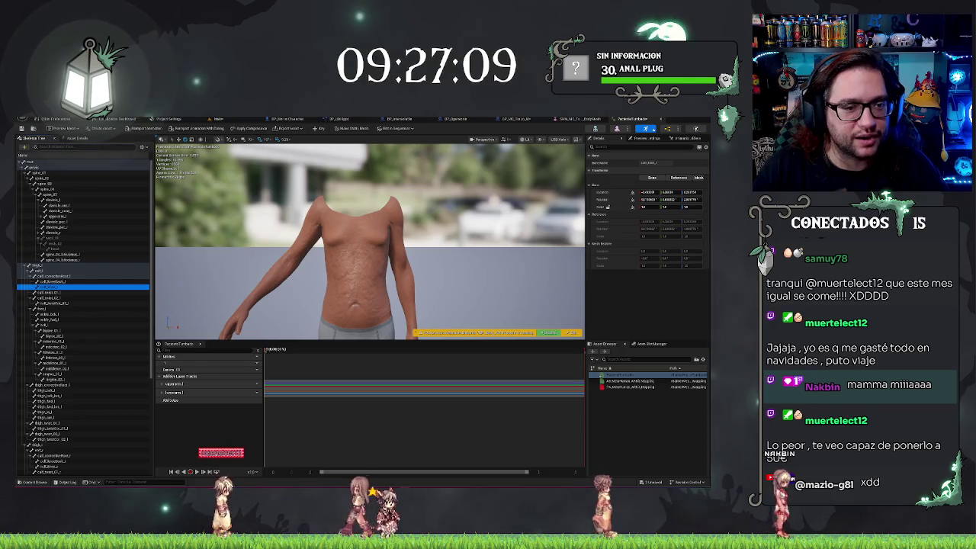
# Select upperarm_r, rotate it down 20 then -10 degrees, and key it.
pyautogui.write('perar')
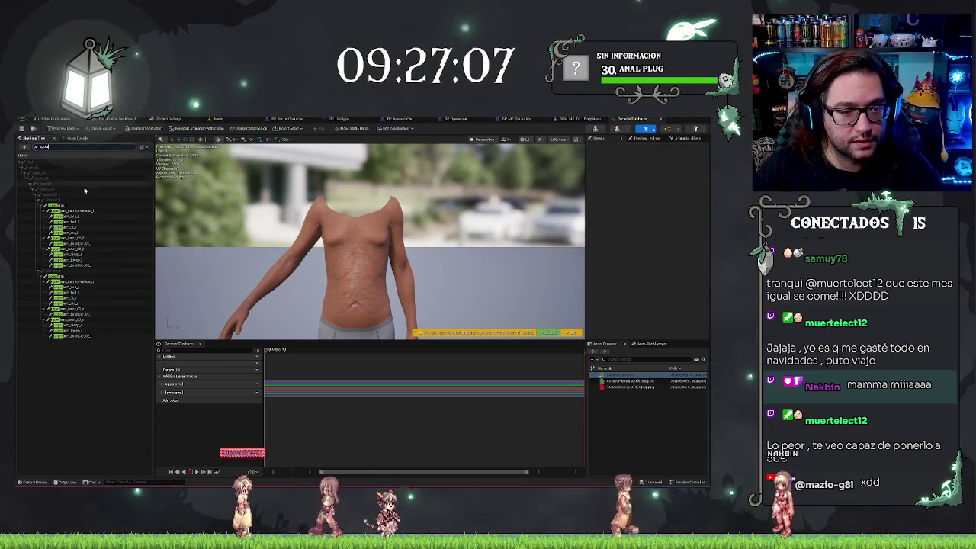
pyautogui.click(74, 278)
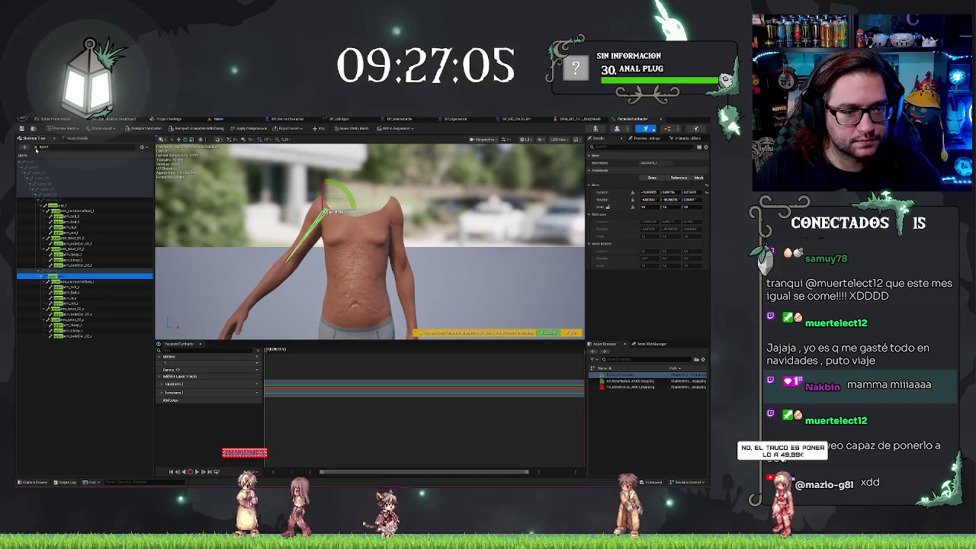
pyautogui.press('BackSpace')
pyautogui.press('BackSpace')
pyautogui.press('BackSpace')
pyautogui.scroll(-10, 134, 264)
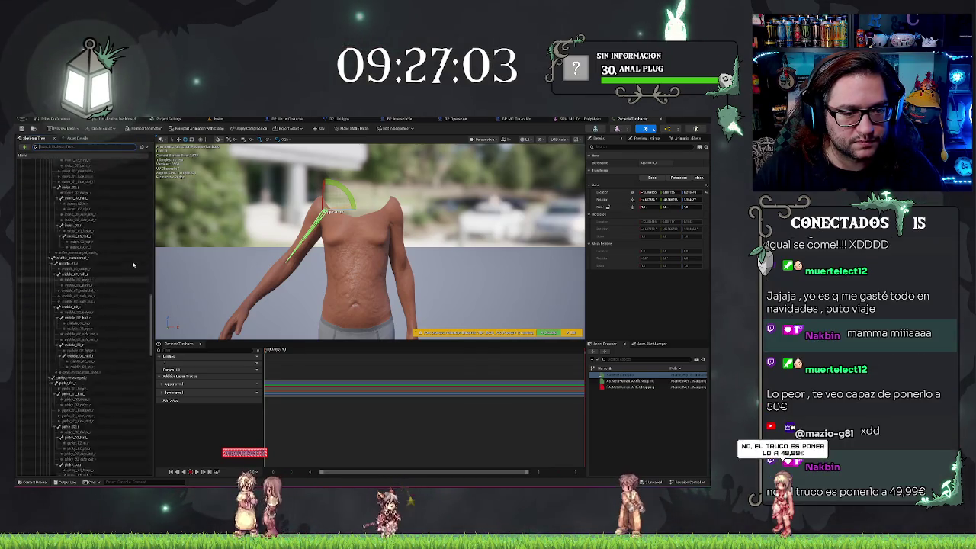
pyautogui.scroll(-5, 135, 267)
pyautogui.scroll(-1, 84, 320)
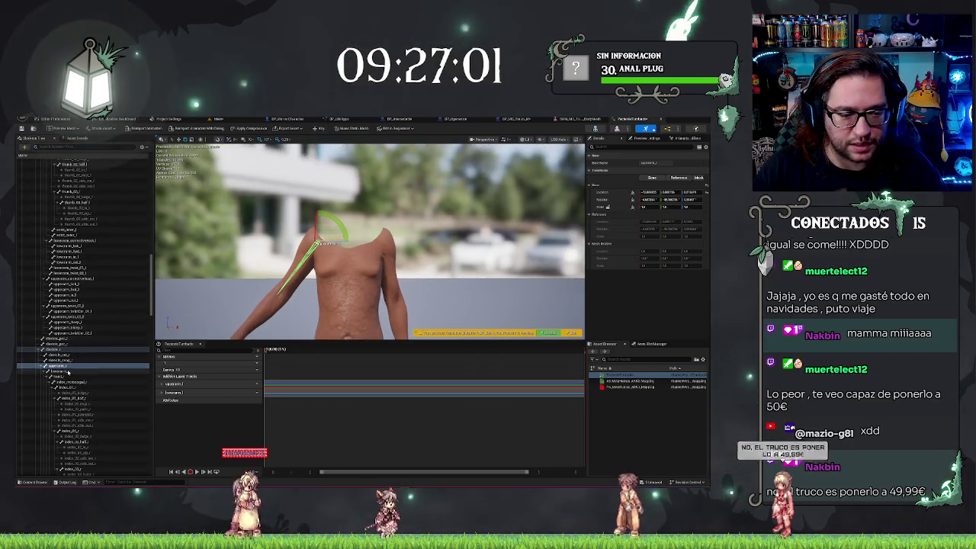
pyautogui.click(61, 370)
pyautogui.moveTo(379, 244); pyautogui.dragTo(304, 143)
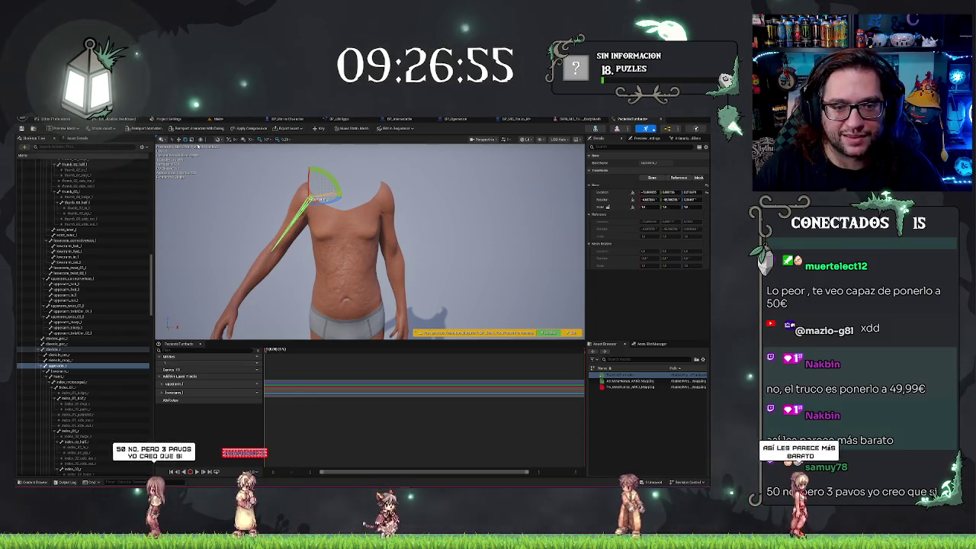
pyautogui.click(202, 140)
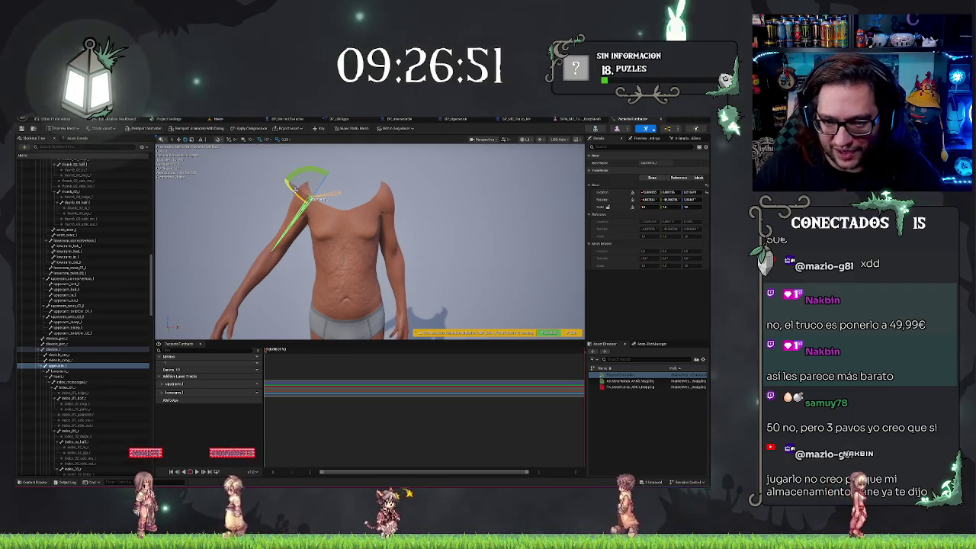
pyautogui.moveTo(306, 172)
pyautogui.mouseDown()
pyautogui.moveTo(324, 169)
pyautogui.moveTo(386, 259)
pyautogui.mouseUp()
pyautogui.moveTo(325, 223); pyautogui.dragTo(343, 229)
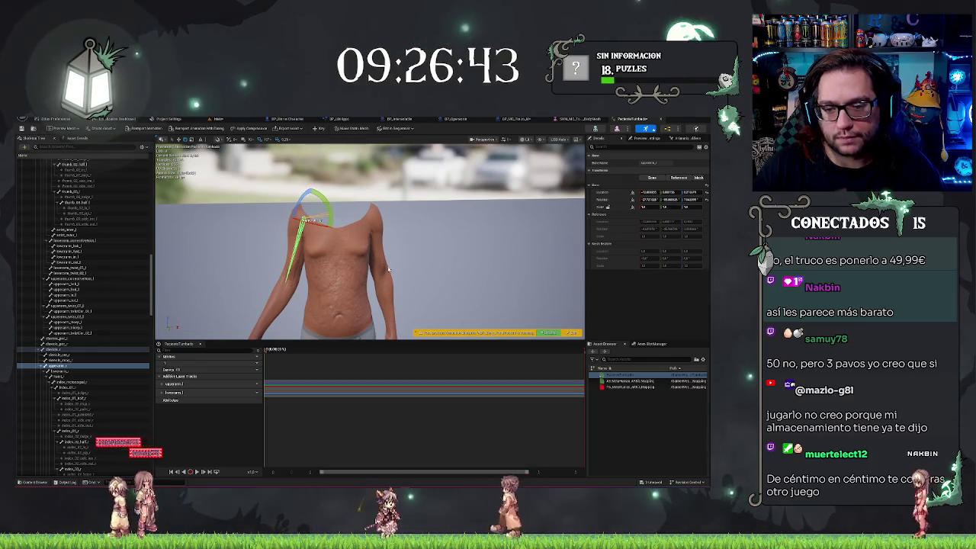
pyautogui.moveTo(442, 238)
pyautogui.mouseDown()
pyautogui.moveTo(446, 252)
pyautogui.moveTo(450, 229)
pyautogui.moveTo(454, 240)
pyautogui.mouseUp()
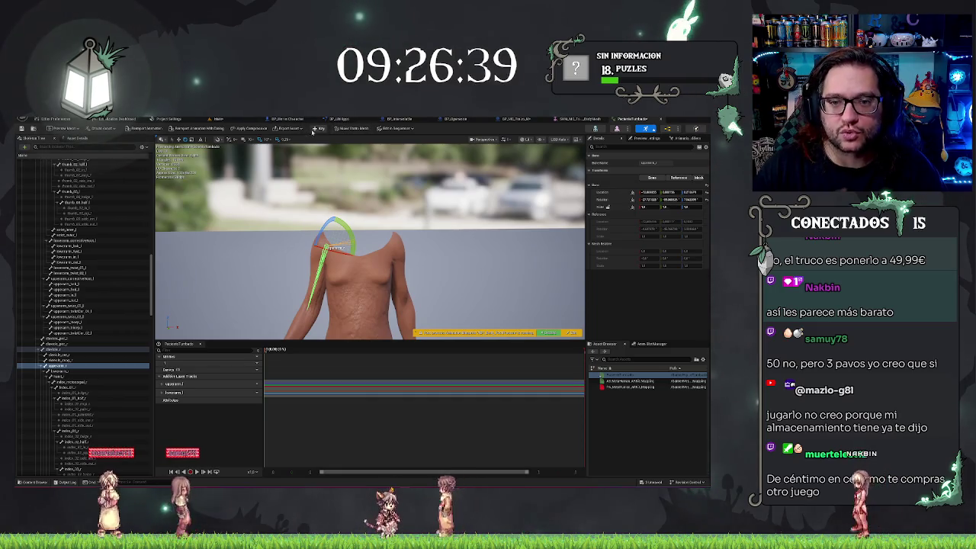
pyautogui.click(54, 366)
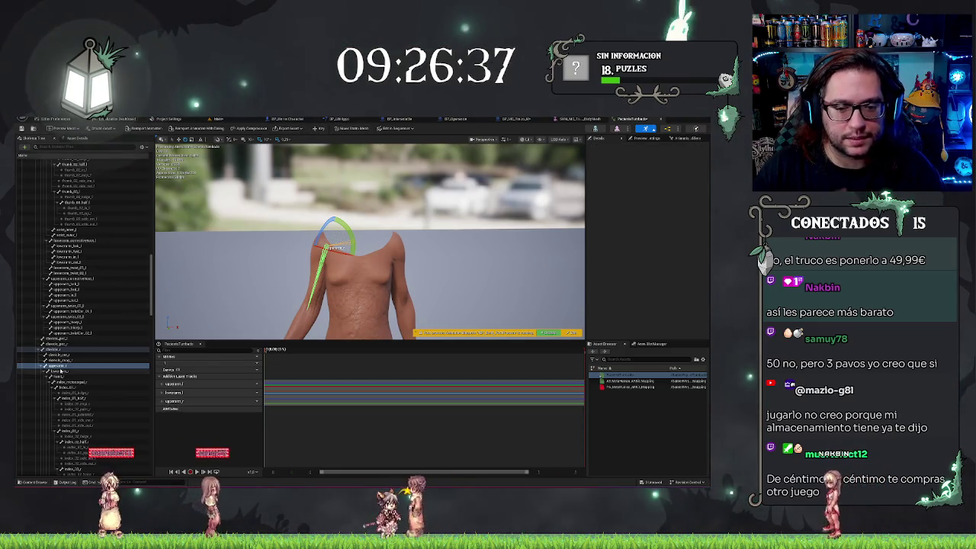
# Rotate lowerarm_r so the forearm hangs straight down and key it.
pyautogui.click(57, 371)
pyautogui.moveTo(336, 305); pyautogui.dragTo(339, 259)
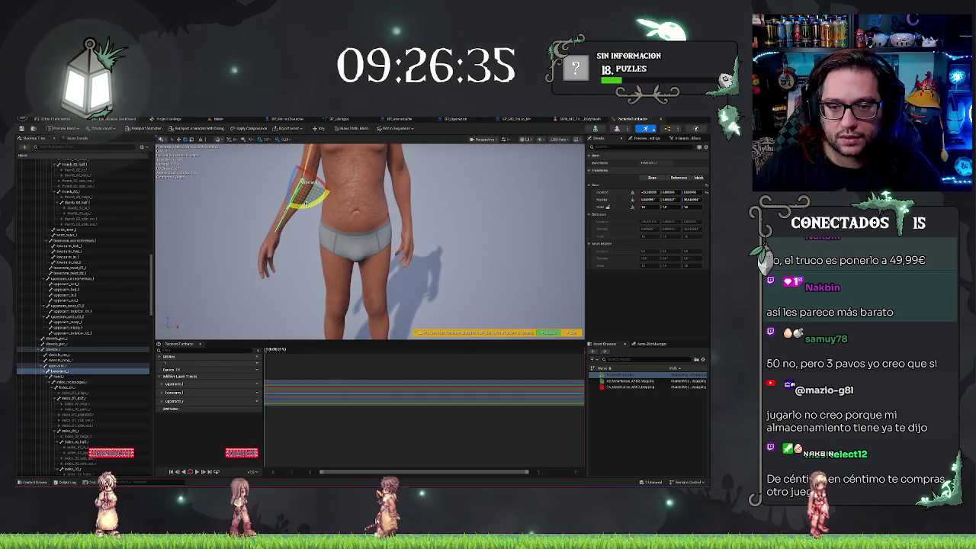
pyautogui.moveTo(306, 203)
pyautogui.mouseDown()
pyautogui.moveTo(304, 183)
pyautogui.moveTo(295, 186)
pyautogui.moveTo(306, 207)
pyautogui.moveTo(270, 204)
pyautogui.moveTo(313, 242)
pyautogui.moveTo(466, 246)
pyautogui.moveTo(404, 252)
pyautogui.moveTo(404, 212)
pyautogui.mouseUp()
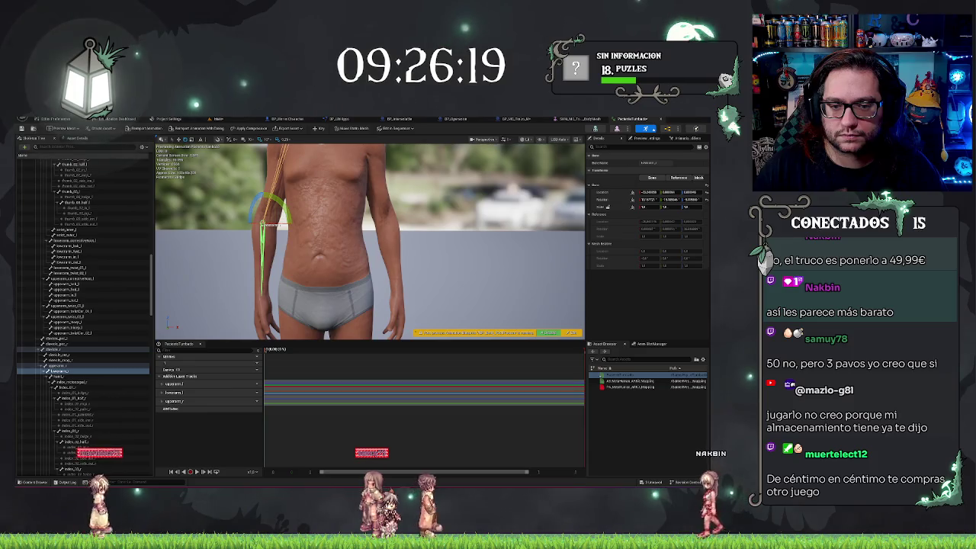
pyautogui.scroll(-3, 409, 189)
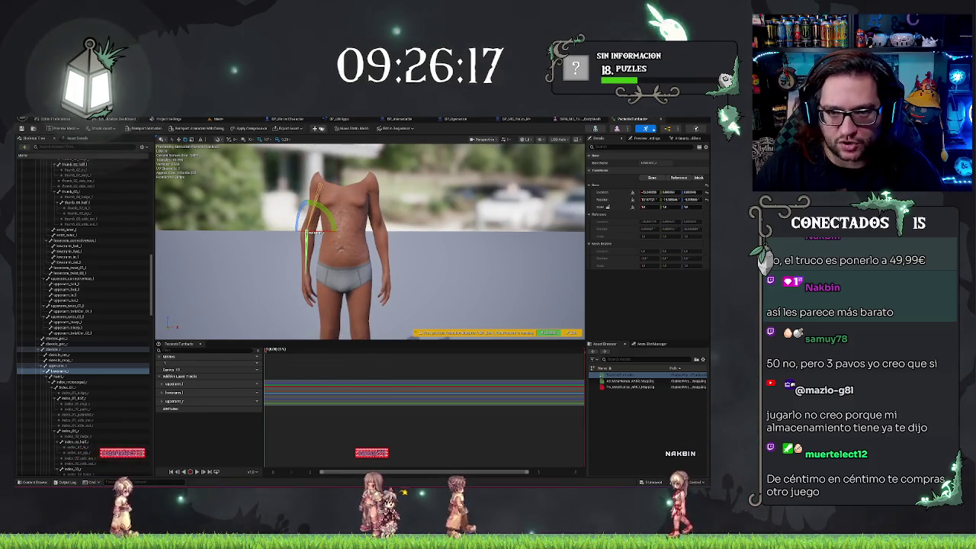
pyautogui.press('s')
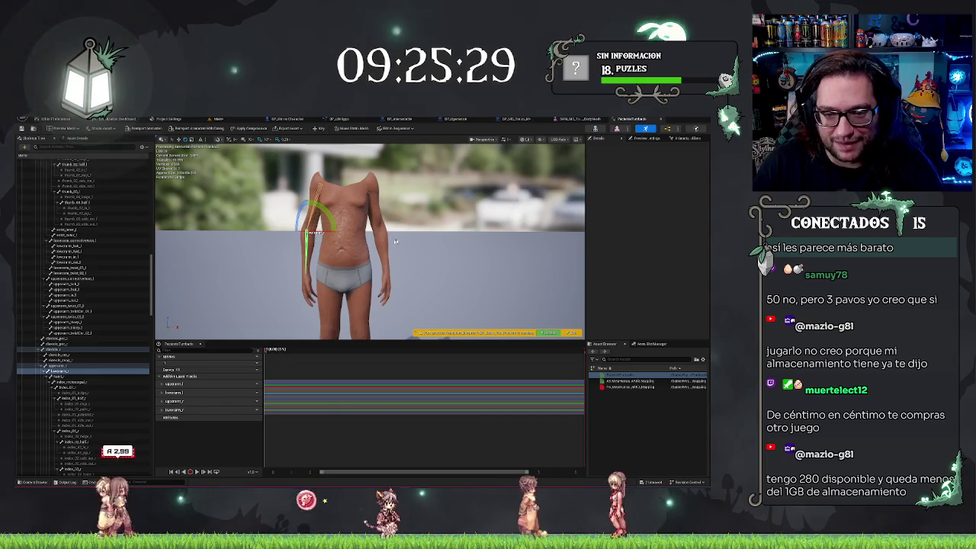
pyautogui.moveTo(335, 223); pyautogui.dragTo(336, 223)
# Save the animation and undo a stray Set Key.
pyautogui.hotkey('ctrl', 's')
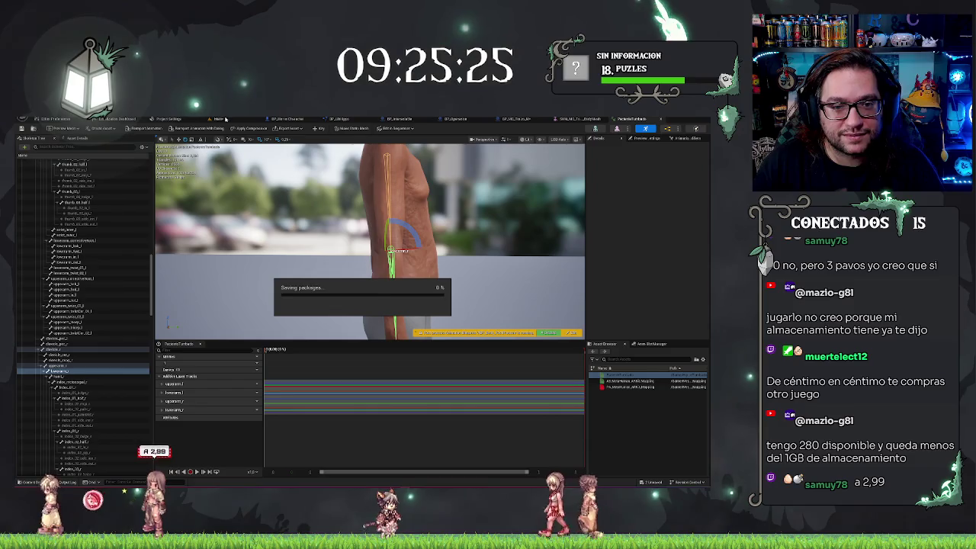
pyautogui.click(315, 128)
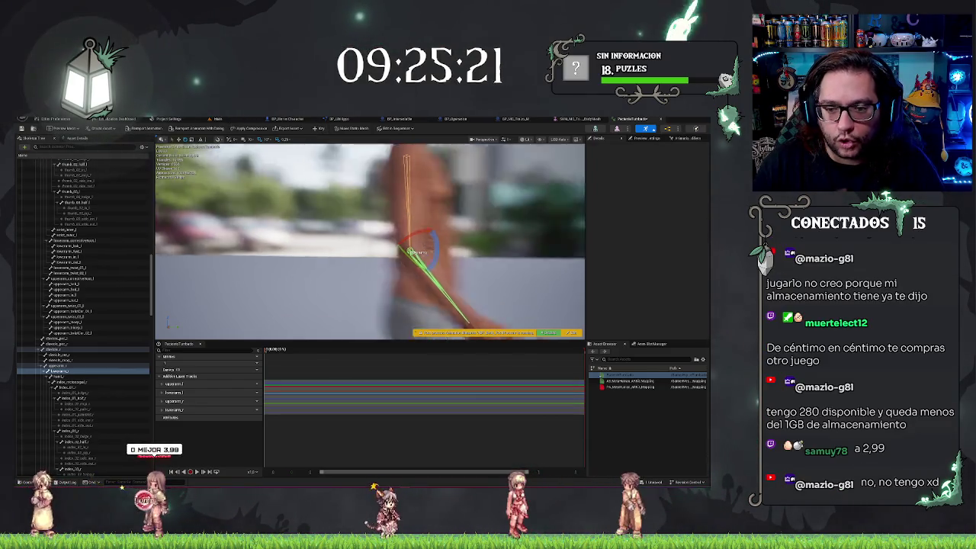
pyautogui.hotkey('ctrl', 'z')
# Switch back to the Main level tab.
pyautogui.moveTo(329, 279); pyautogui.dragTo(397, 279)
pyautogui.moveTo(330, 279)
pyautogui.mouseDown()
pyautogui.moveTo(366, 279)
pyautogui.moveTo(282, 279)
pyautogui.moveTo(267, 348)
pyautogui.mouseUp()
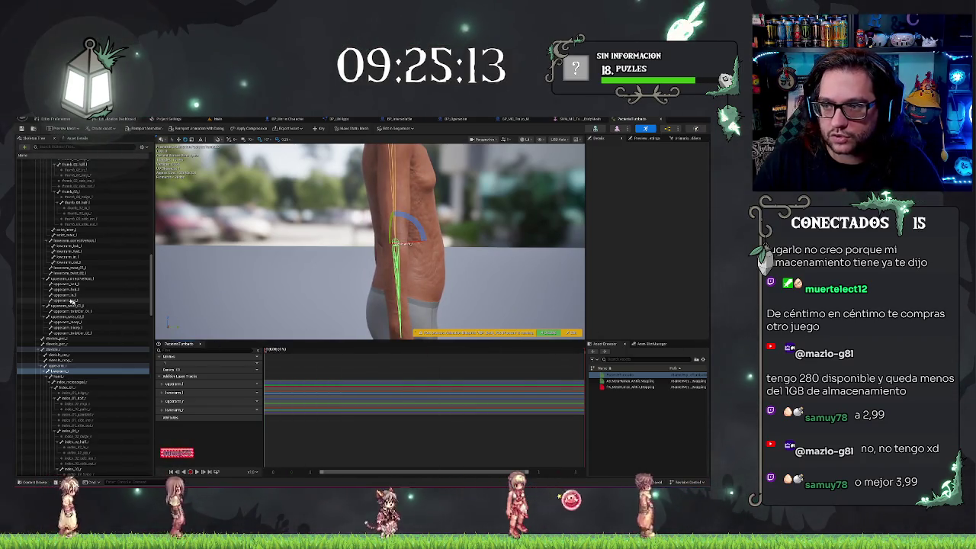
pyautogui.moveTo(447, 226); pyautogui.dragTo(335, 227)
pyautogui.click(217, 119)
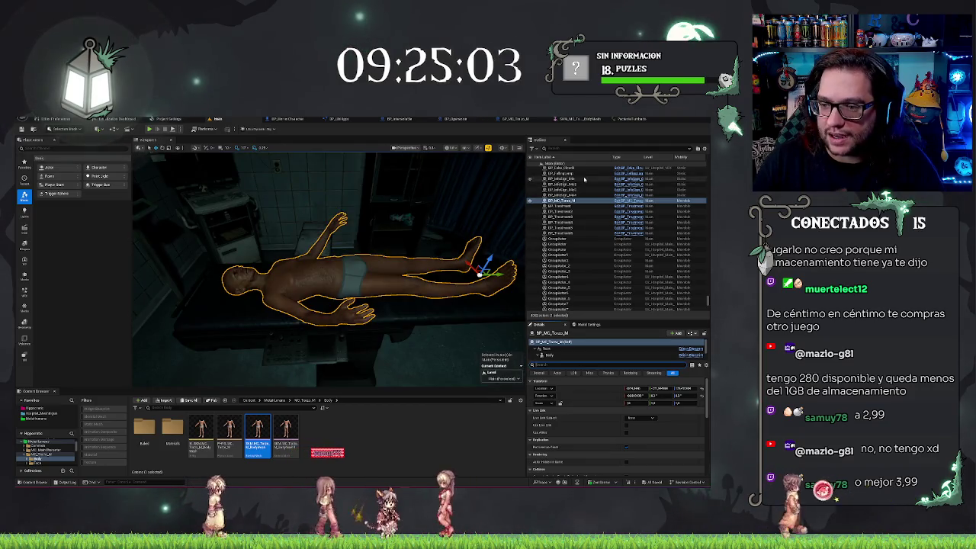
# Set the Body component to Use Animation Asset with PacienteTumbado as Anim to Play.
pyautogui.click(571, 355)
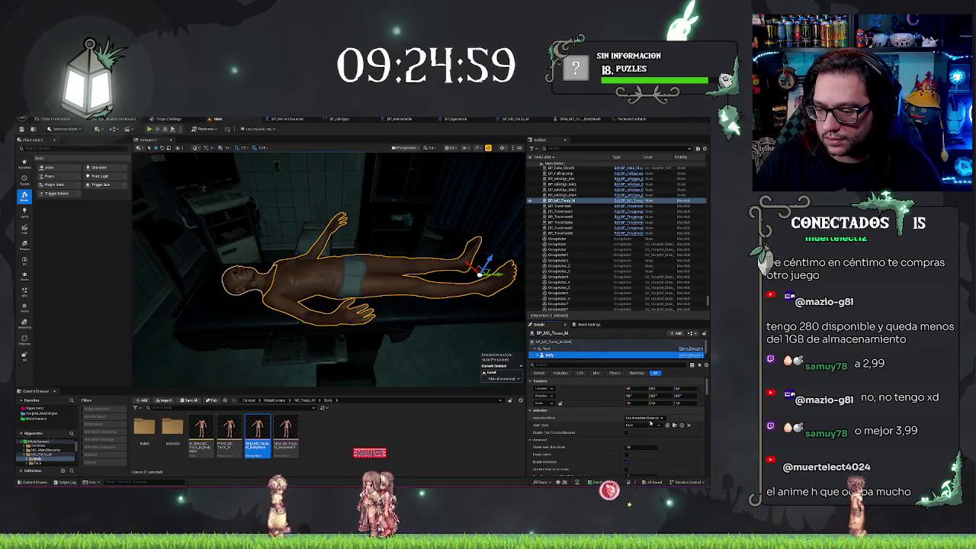
pyautogui.click(645, 426)
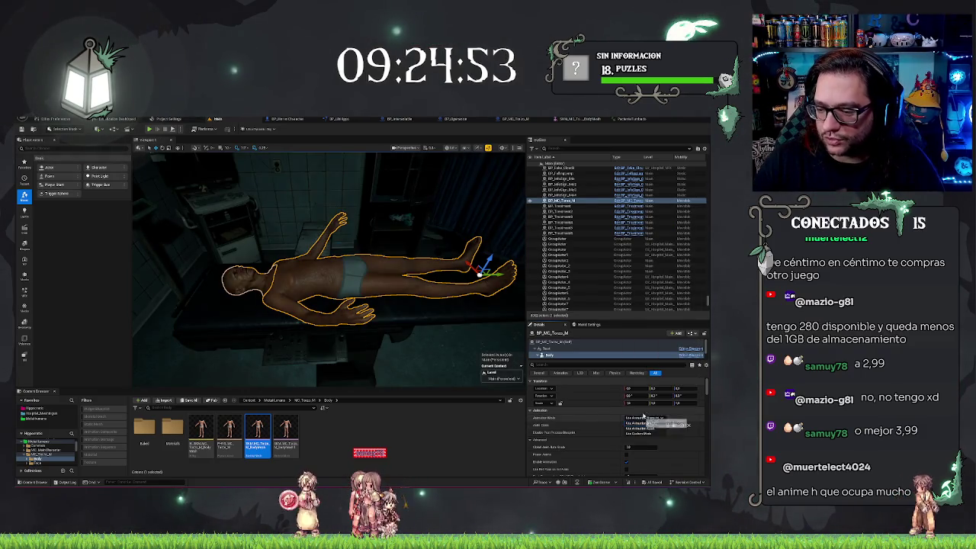
pyautogui.click(645, 434)
pyautogui.click(640, 431)
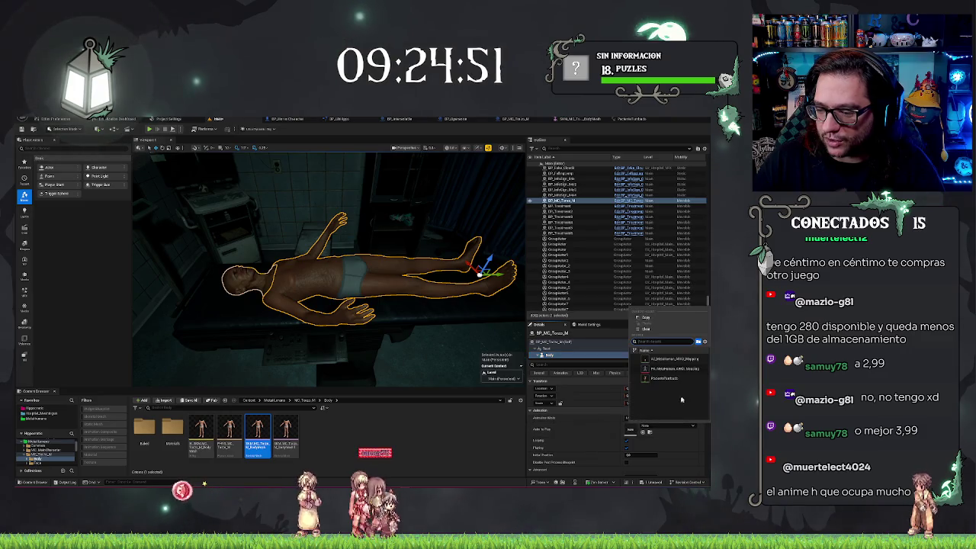
pyautogui.click(681, 380)
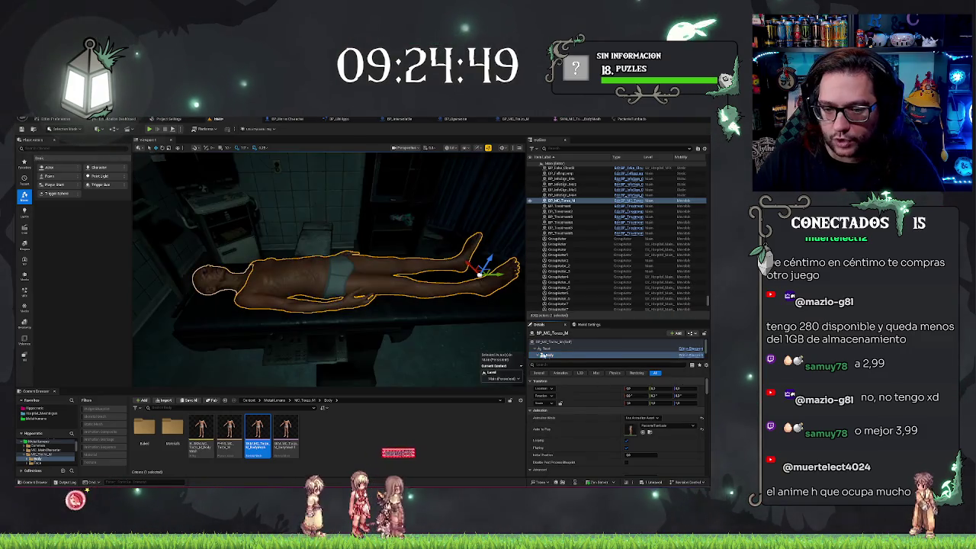
pyautogui.moveTo(328, 267); pyautogui.dragTo(354, 254)
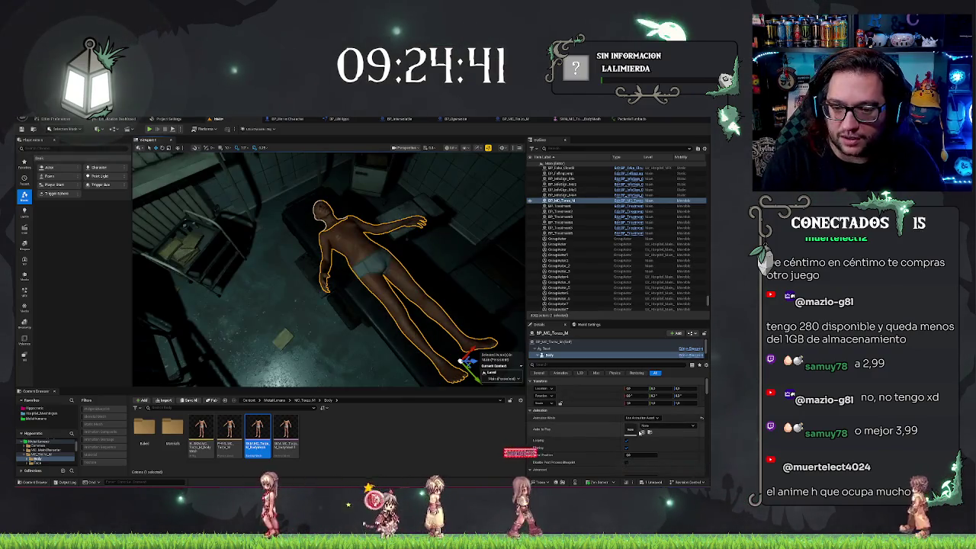
# Toggle undo/redo on the animation assignment, ending with the body's arms at its sides.
pyautogui.hotkey('ctrl', 'z')
pyautogui.hotkey('ctrl', 'z')
pyautogui.moveTo(328, 267)
pyautogui.mouseDown()
pyautogui.moveTo(332, 247)
pyautogui.moveTo(374, 248)
pyautogui.moveTo(358, 259)
pyautogui.moveTo(328, 256)
pyautogui.moveTo(347, 252)
pyautogui.moveTo(336, 259)
pyautogui.mouseUp()
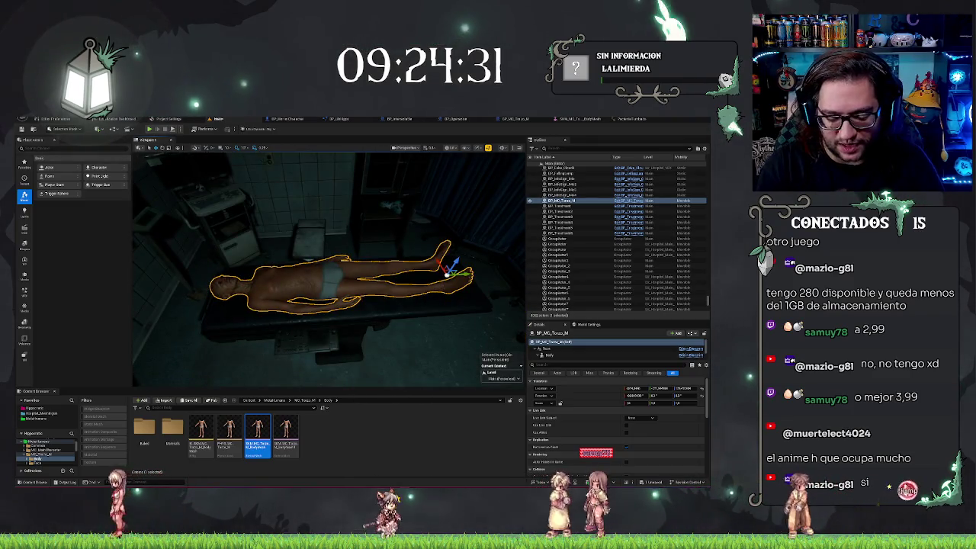
pyautogui.hotkey('ctrl', 'z')
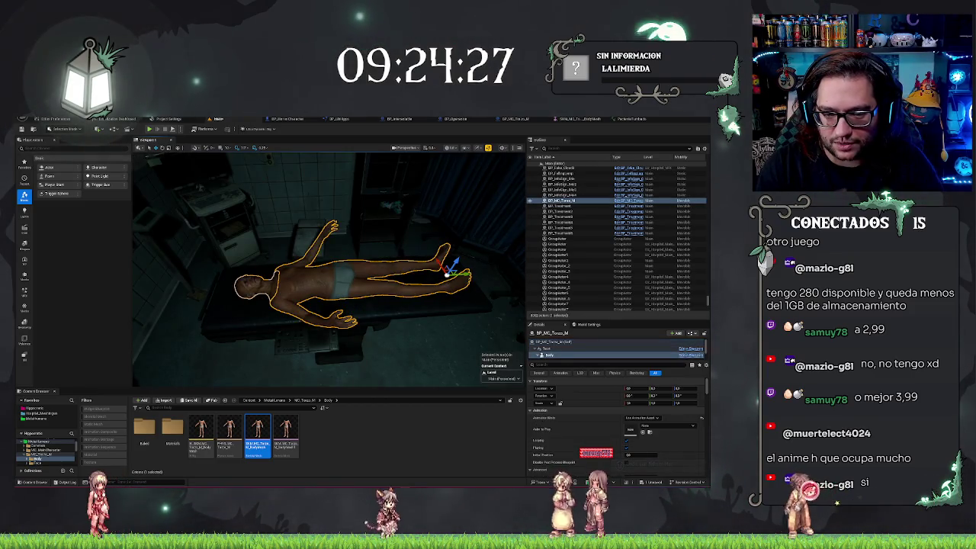
pyautogui.hotkey('ctrl', 'y')
pyautogui.hotkey('ctrl', 'z')
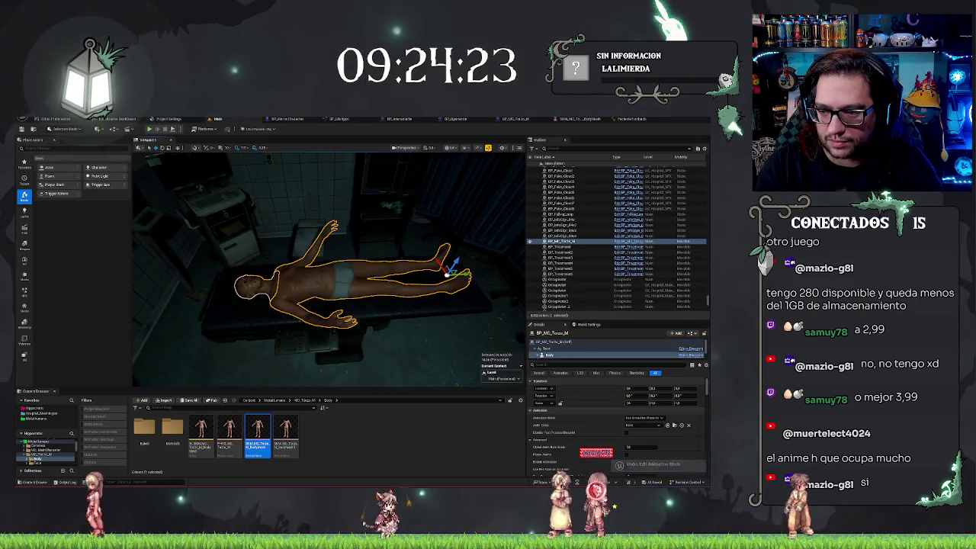
pyautogui.hotkey('ctrl', 'y')
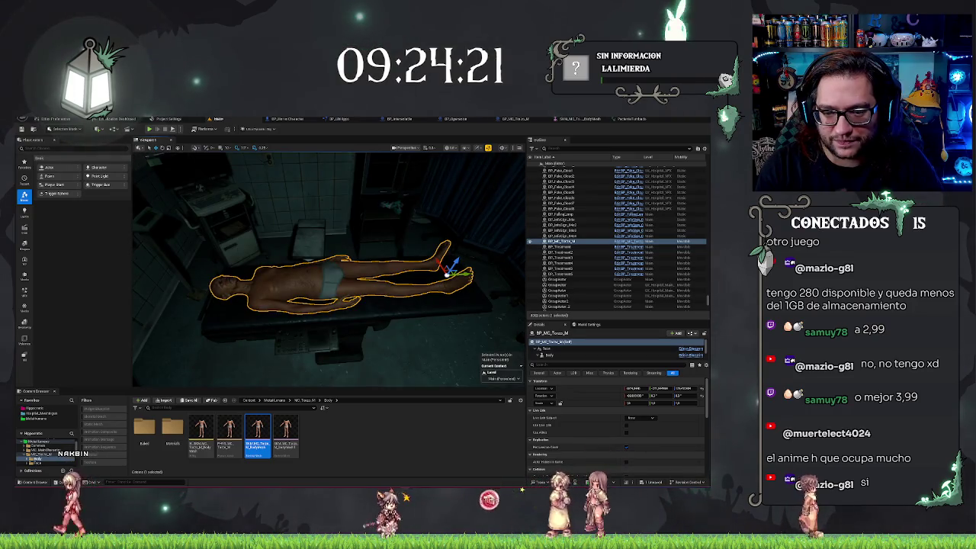
pyautogui.hotkey('ctrl', 'z')
pyautogui.hotkey('ctrl', 'y')
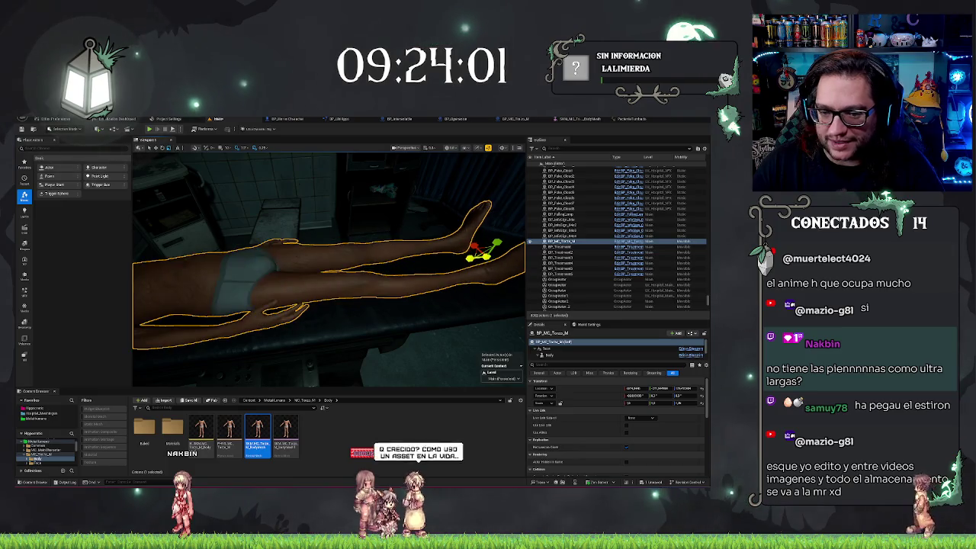
pyautogui.click(677, 403)
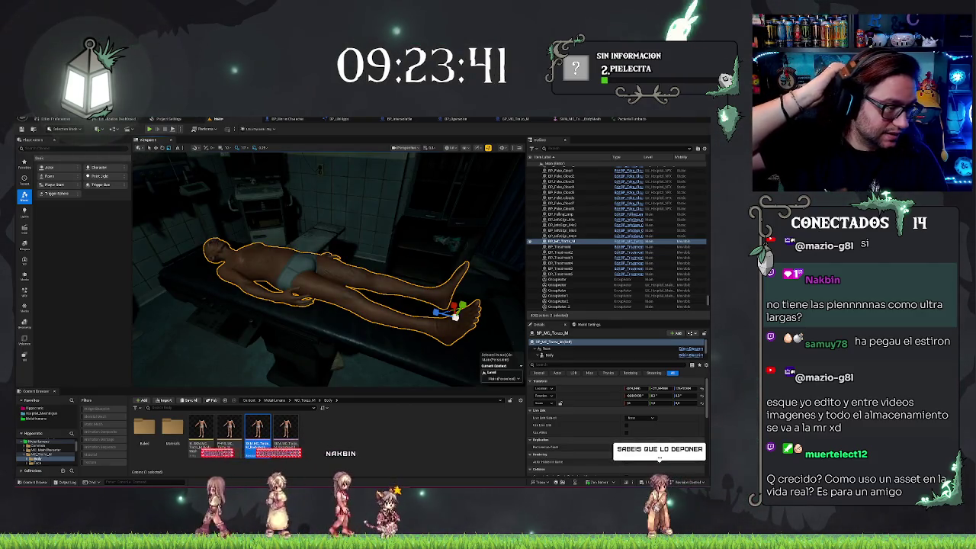
# Rotate the body about its foot pivot so it lies lengthwise on the table.
pyautogui.moveTo(328, 267)
pyautogui.mouseDown()
pyautogui.moveTo(389, 260)
pyautogui.moveTo(389, 221)
pyautogui.moveTo(404, 205)
pyautogui.moveTo(359, 222)
pyautogui.mouseUp()
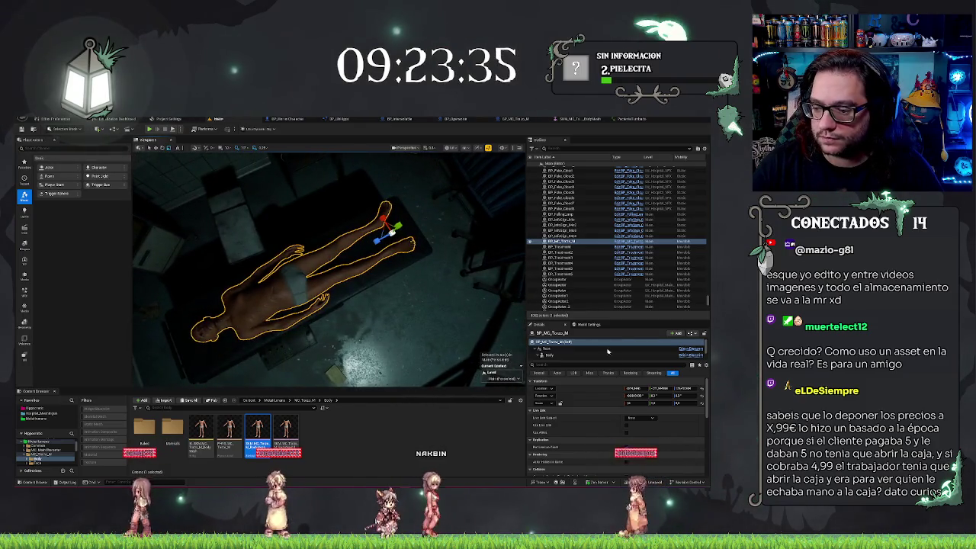
pyautogui.moveTo(686, 395); pyautogui.dragTo(686, 395)
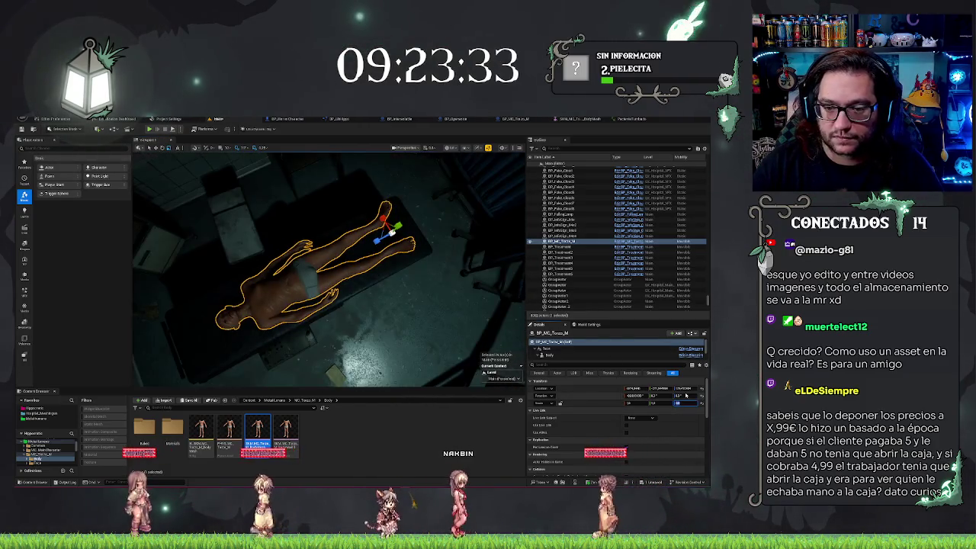
pyautogui.press('Return')
pyautogui.press('e')
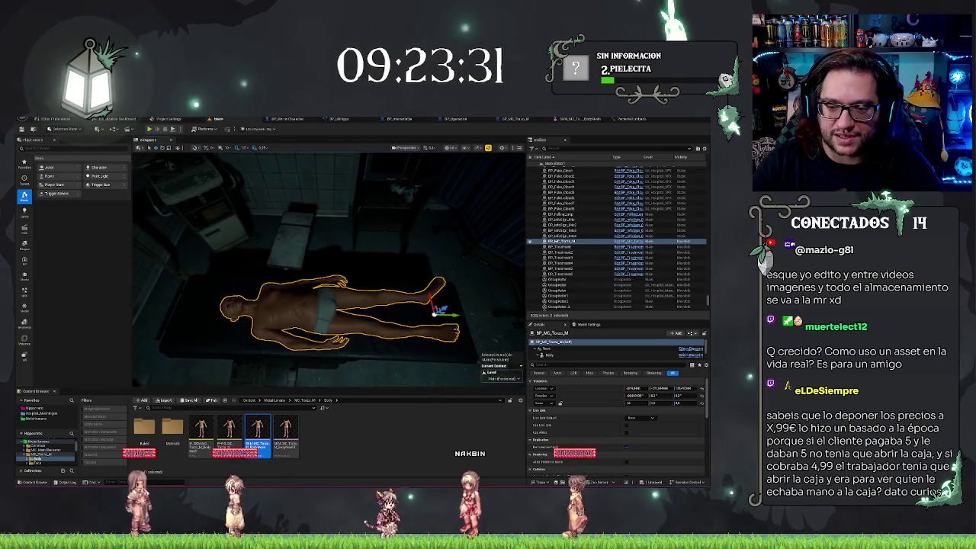
pyautogui.press('w')
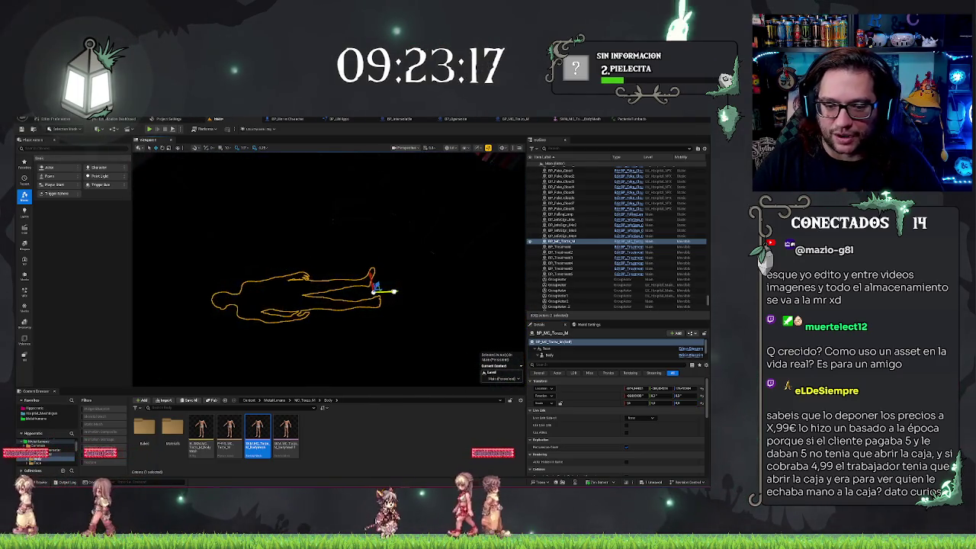
# Select the corpse's Face component, then bring up the editor's main menu.
pyautogui.click(424, 327)
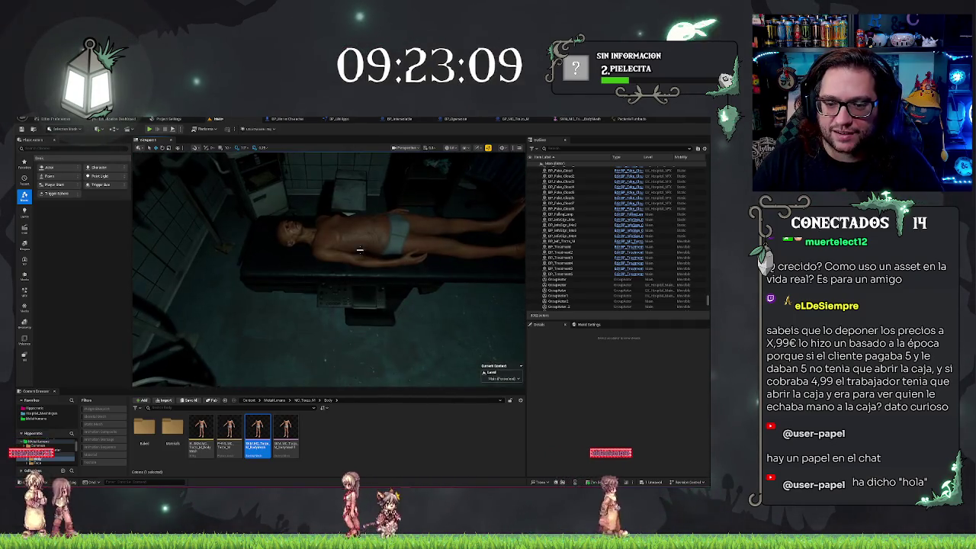
pyautogui.click(360, 249)
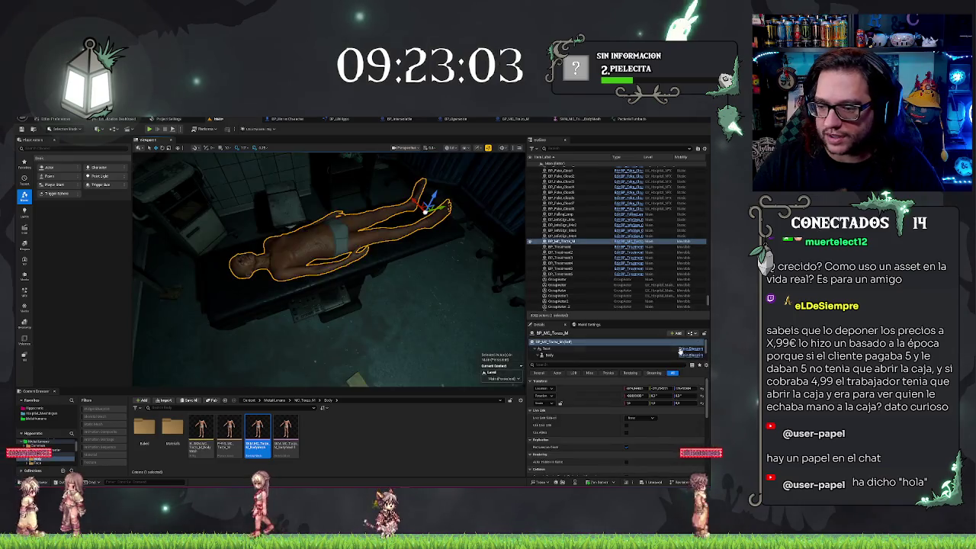
pyautogui.click(554, 345)
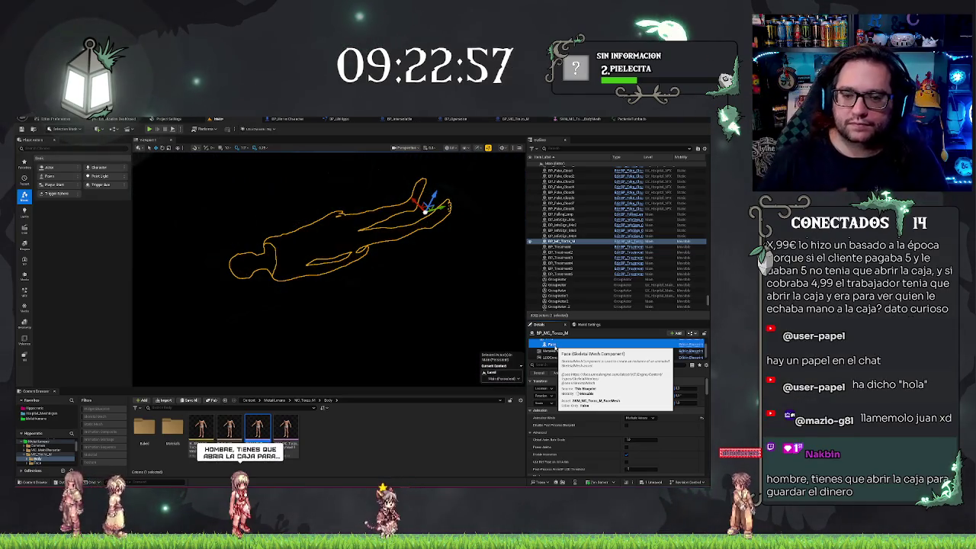
pyautogui.click(48, 122)
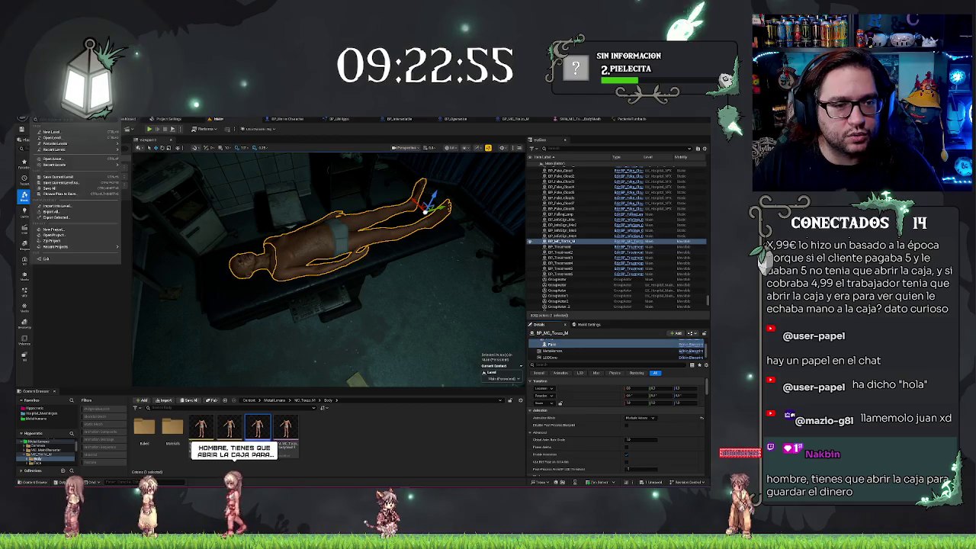
# Dismiss the File menu without picking any command.
pyautogui.moveTo(35, 120)
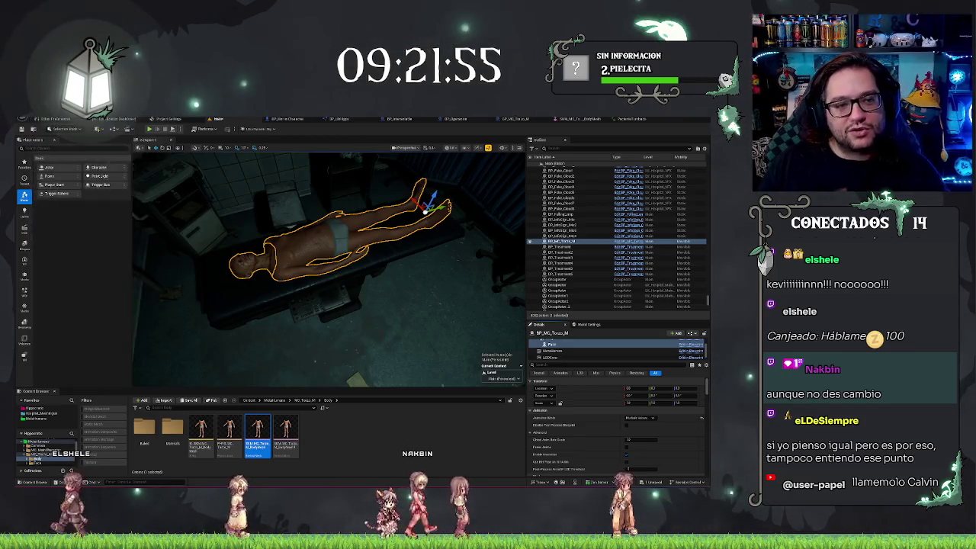
pyautogui.click(80, 120)
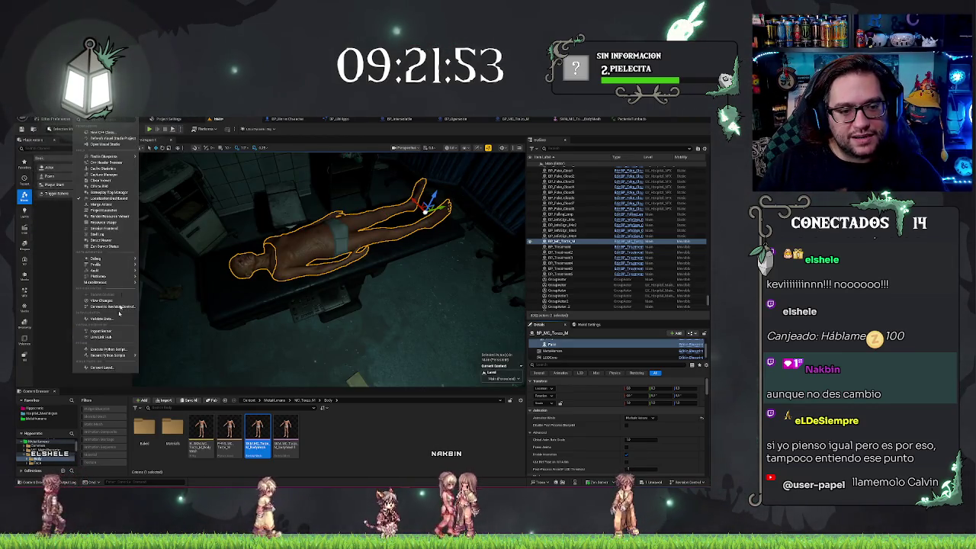
pyautogui.click(101, 205)
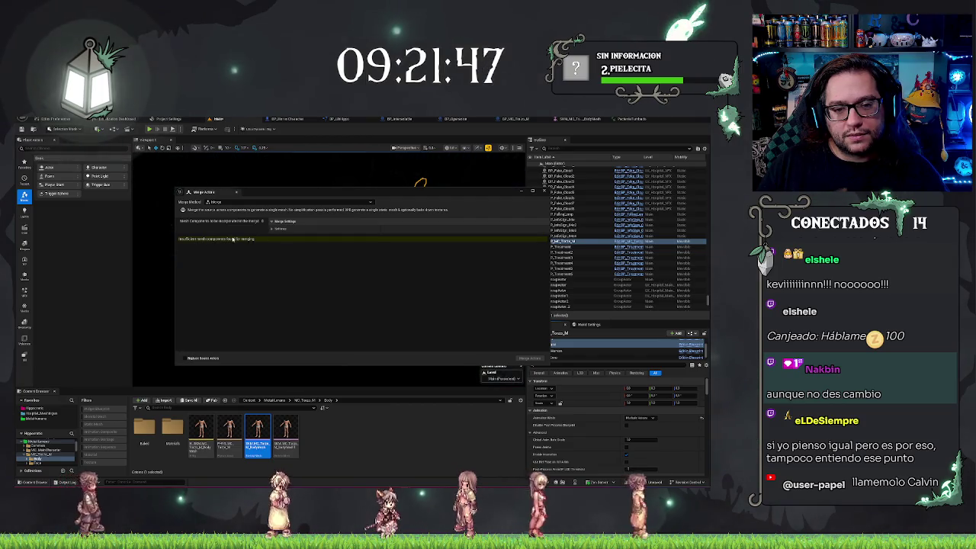
pyautogui.click(276, 228)
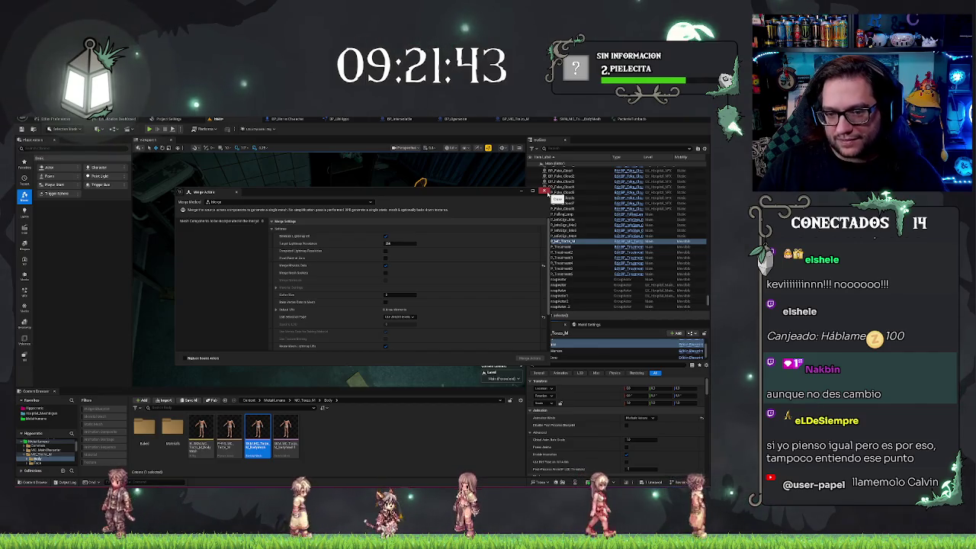
pyautogui.click(542, 190)
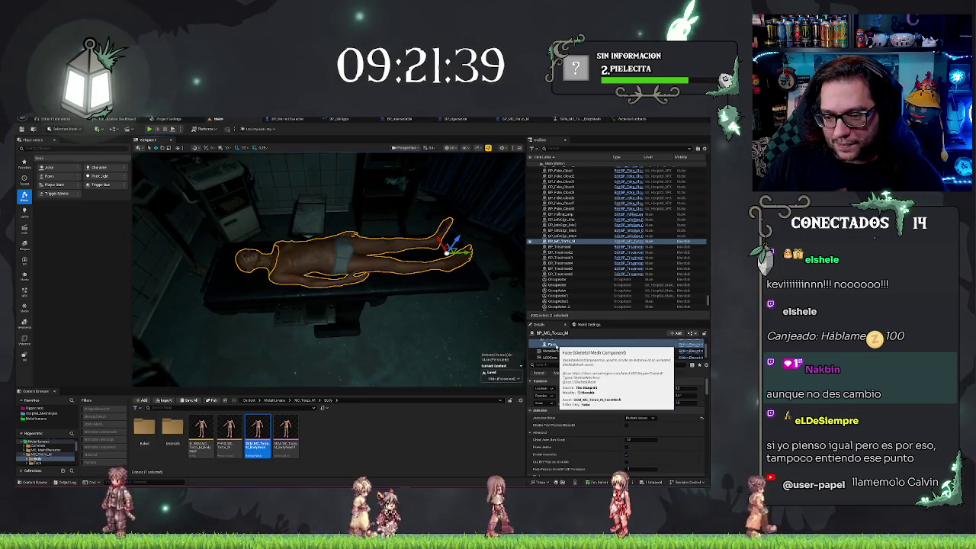
pyautogui.click(543, 345)
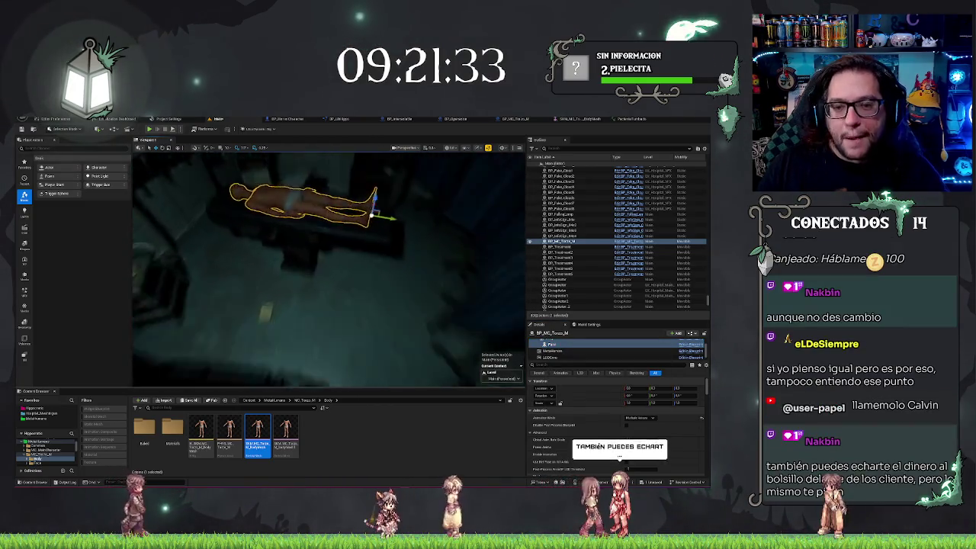
pyautogui.moveTo(250, 445); pyautogui.dragTo(329, 319)
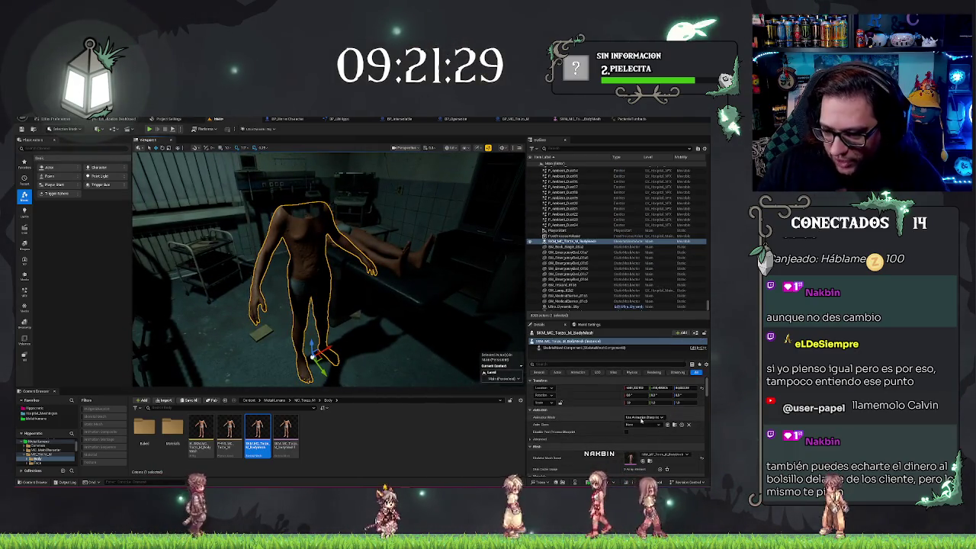
pyautogui.click(643, 423)
pyautogui.click(648, 412)
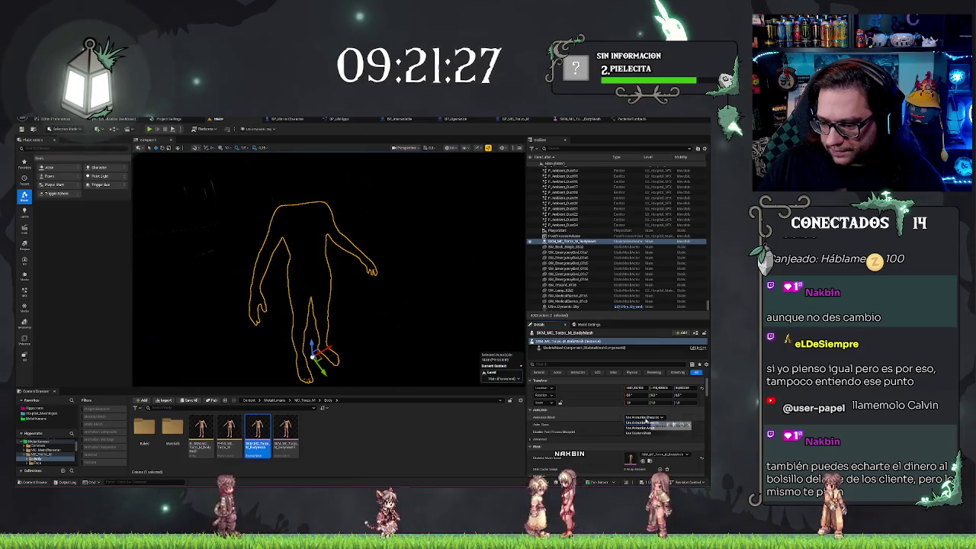
pyautogui.click(645, 432)
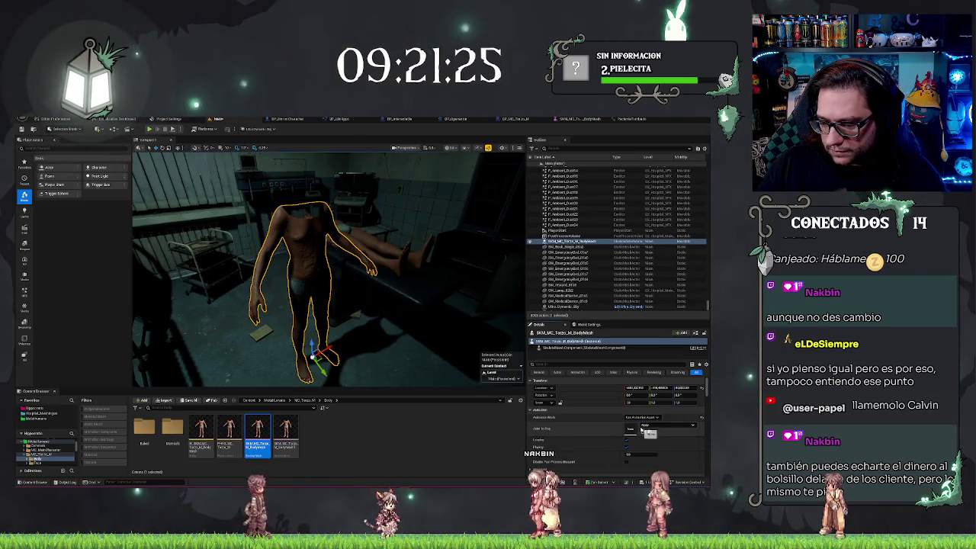
pyautogui.click(656, 425)
pyautogui.click(672, 378)
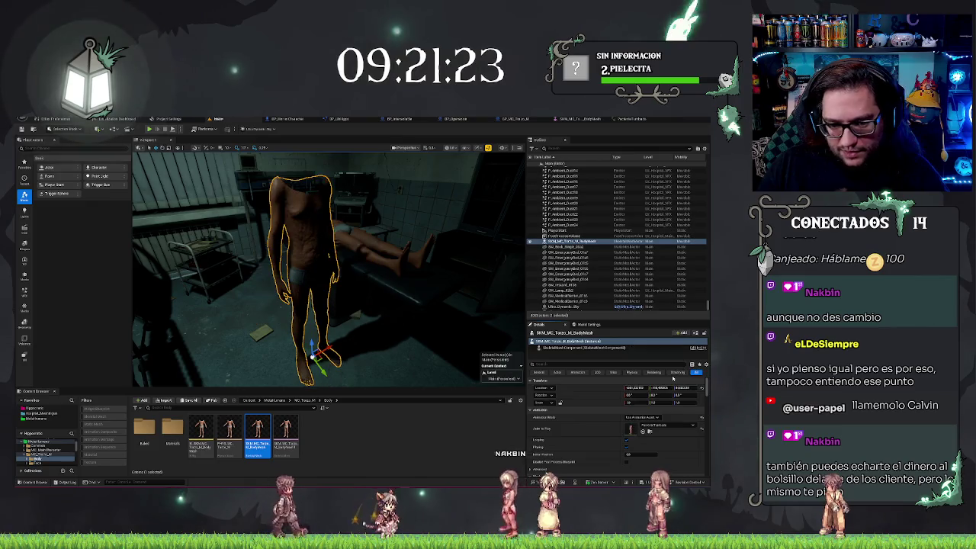
pyautogui.scroll(5, 481, 306)
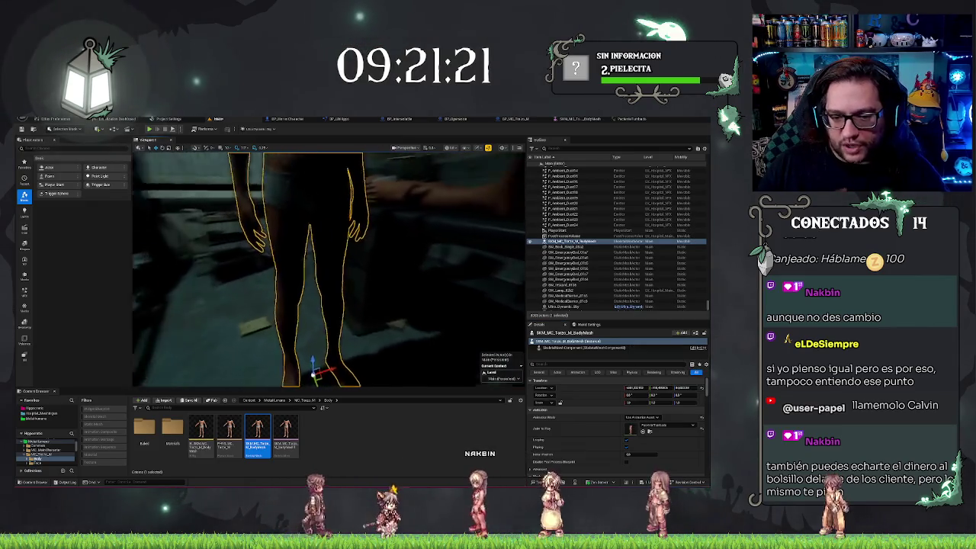
pyautogui.scroll(5, 329, 270)
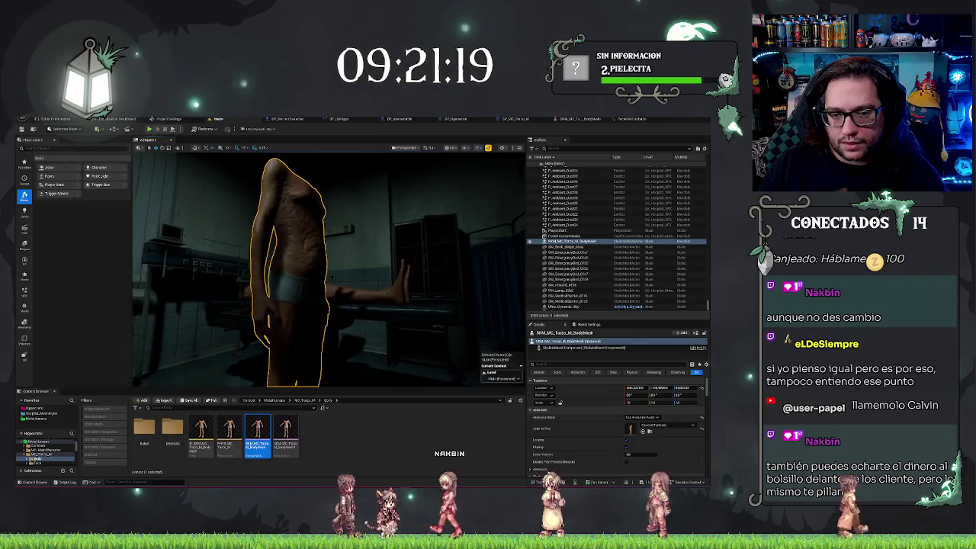
pyautogui.hotkey('ctrl', 'z')
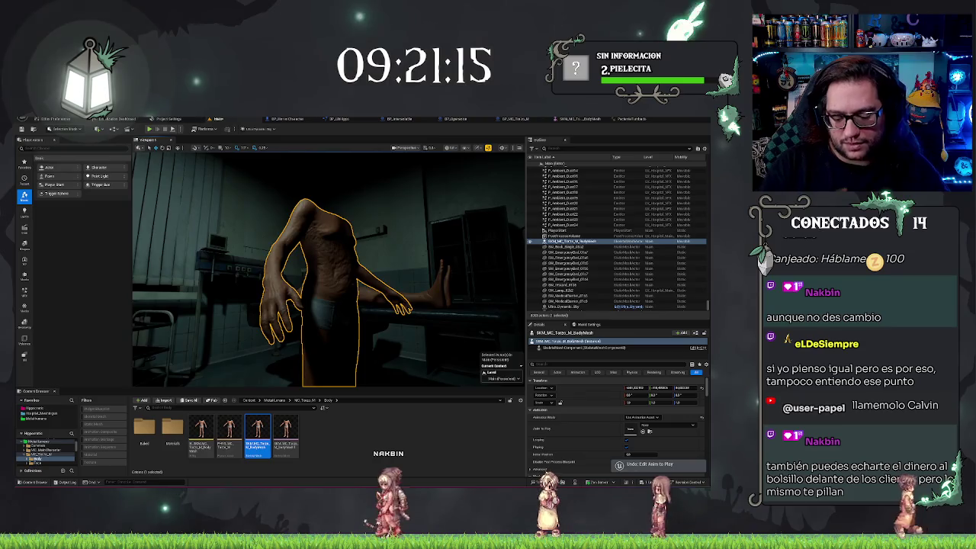
pyautogui.hotkey('ctrl', 'y')
pyautogui.hotkey('ctrl', 'z')
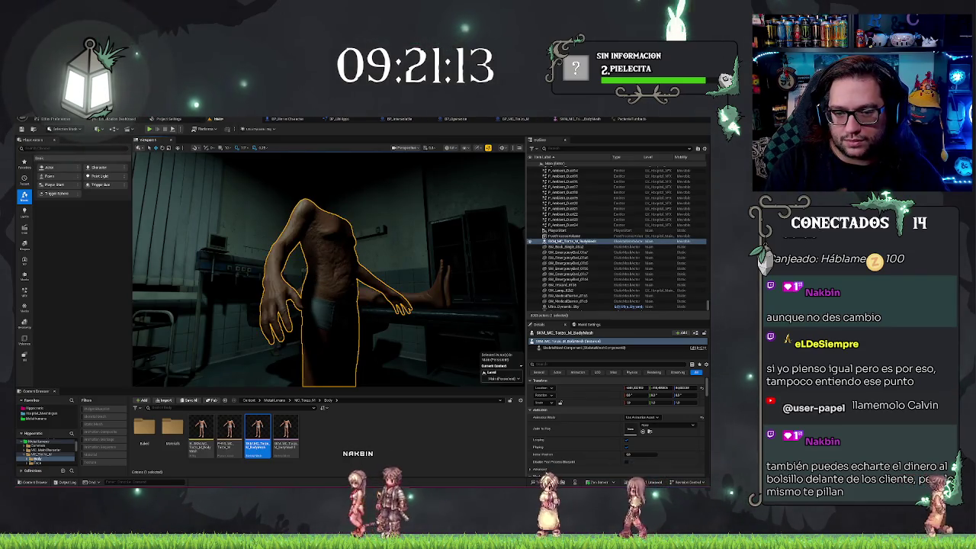
pyautogui.hotkey('ctrl', 'y')
pyautogui.hotkey('ctrl', 'z')
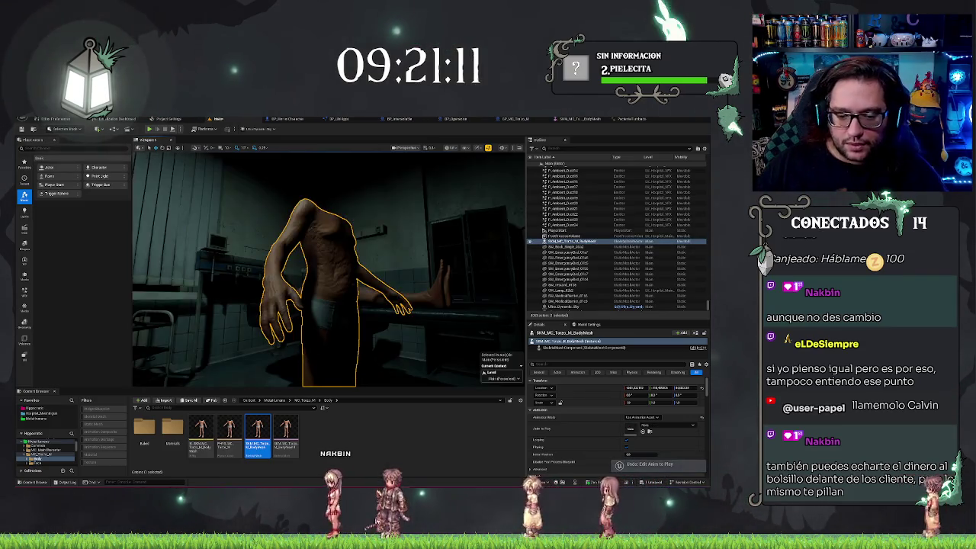
pyautogui.scroll(5, 409, 335)
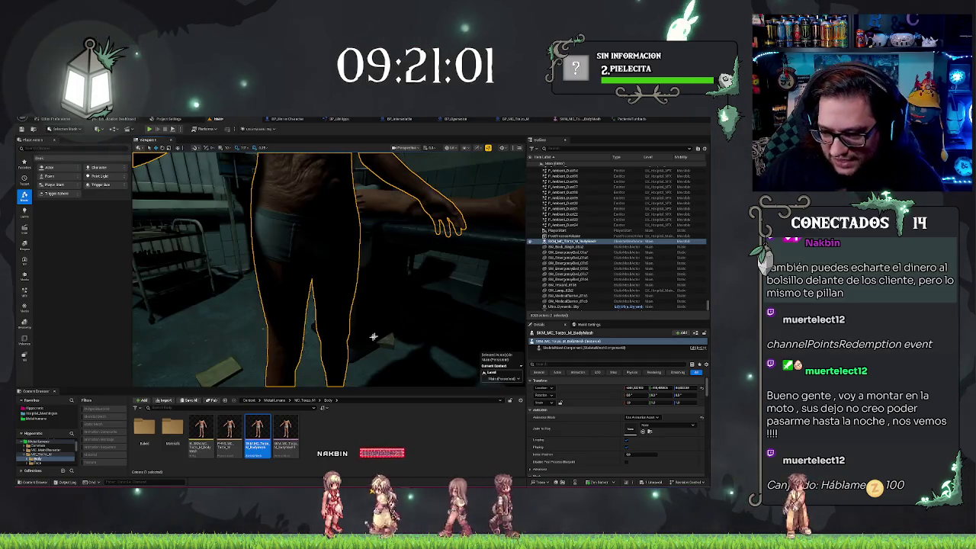
pyautogui.press('Delete')
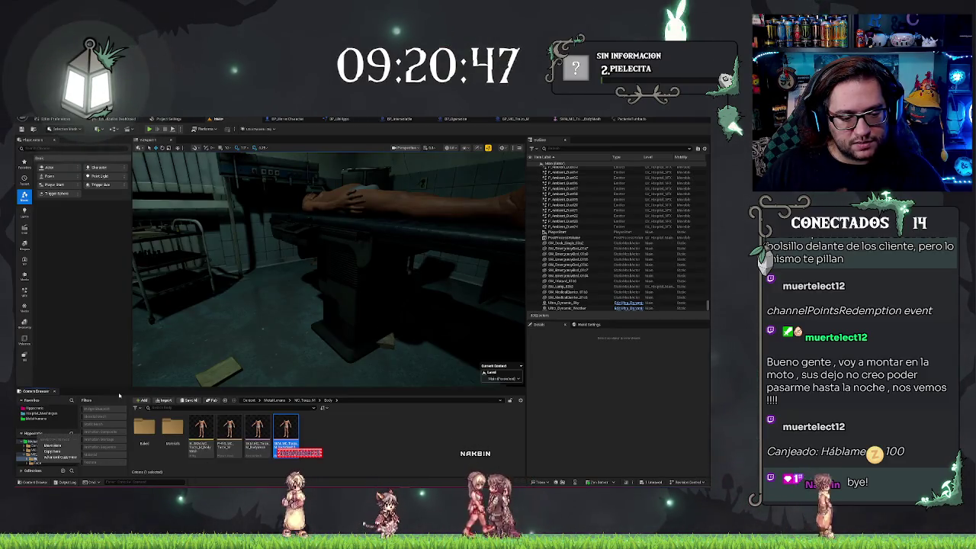
# Drop the Face folder's body and face meshes into the level and set them to Use Animation Asset.
pyautogui.click(38, 462)
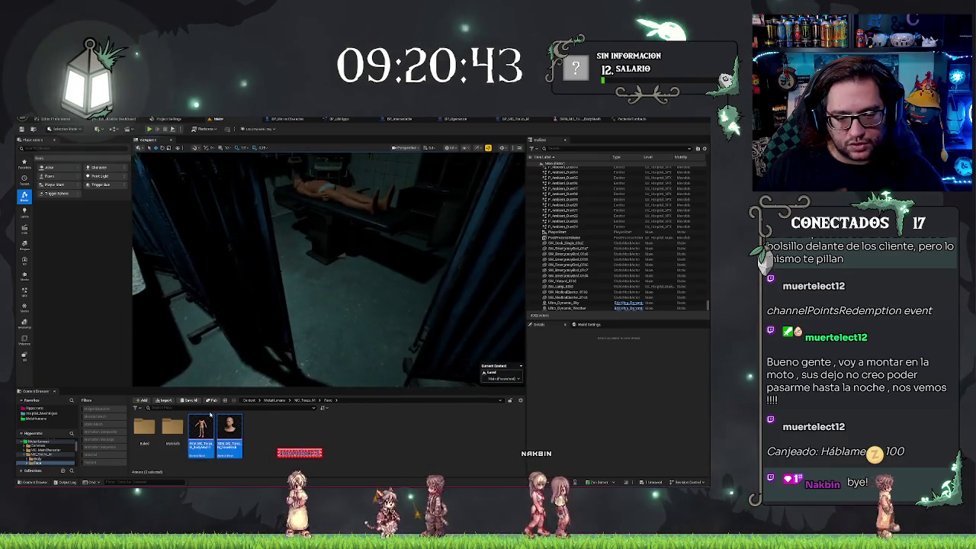
pyautogui.moveTo(263, 452)
pyautogui.mouseDown()
pyautogui.moveTo(190, 427)
pyautogui.moveTo(321, 320)
pyautogui.moveTo(330, 344)
pyautogui.mouseUp()
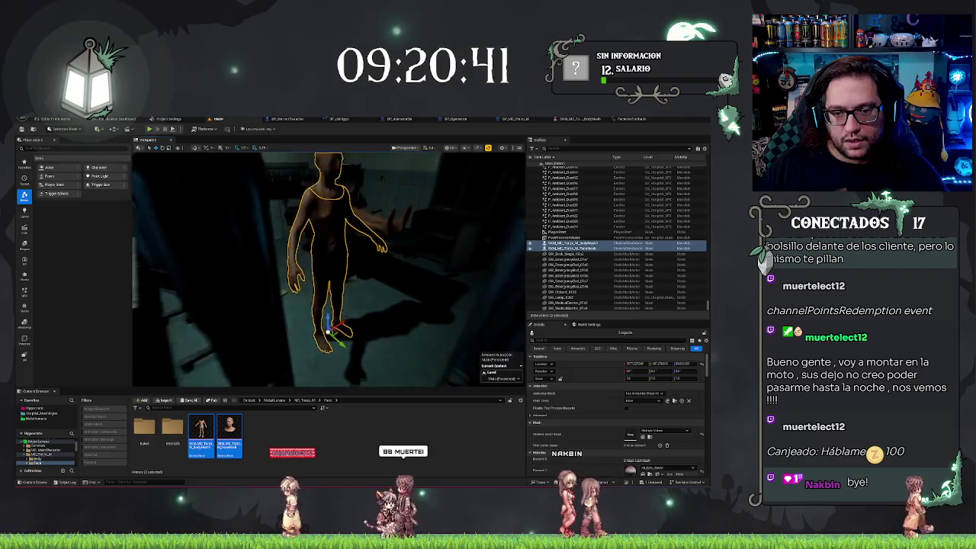
pyautogui.click(643, 393)
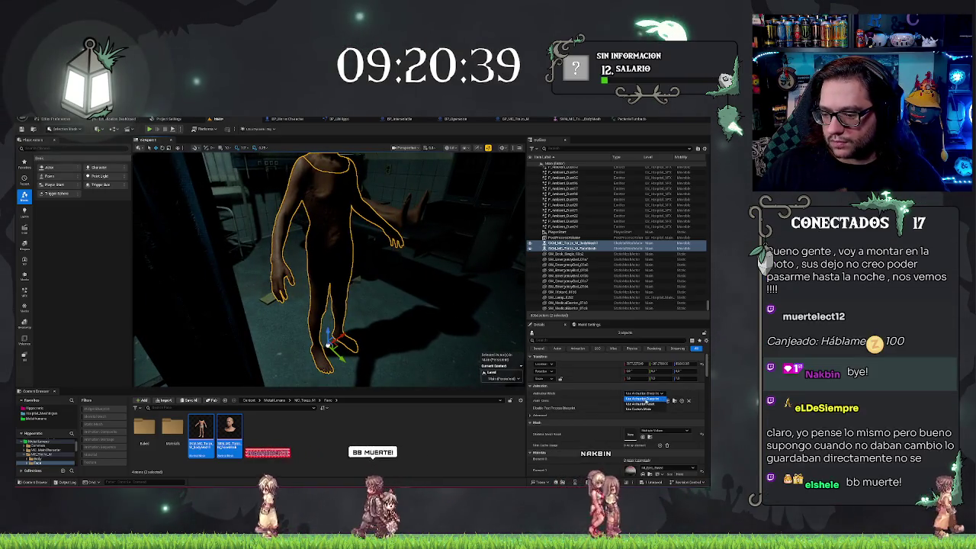
pyautogui.click(645, 404)
pyautogui.click(652, 401)
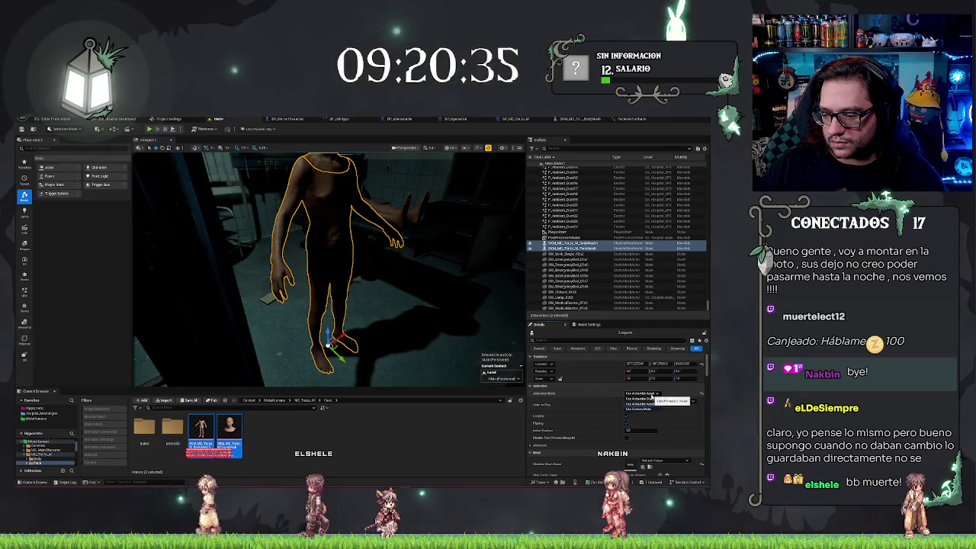
pyautogui.click(659, 401)
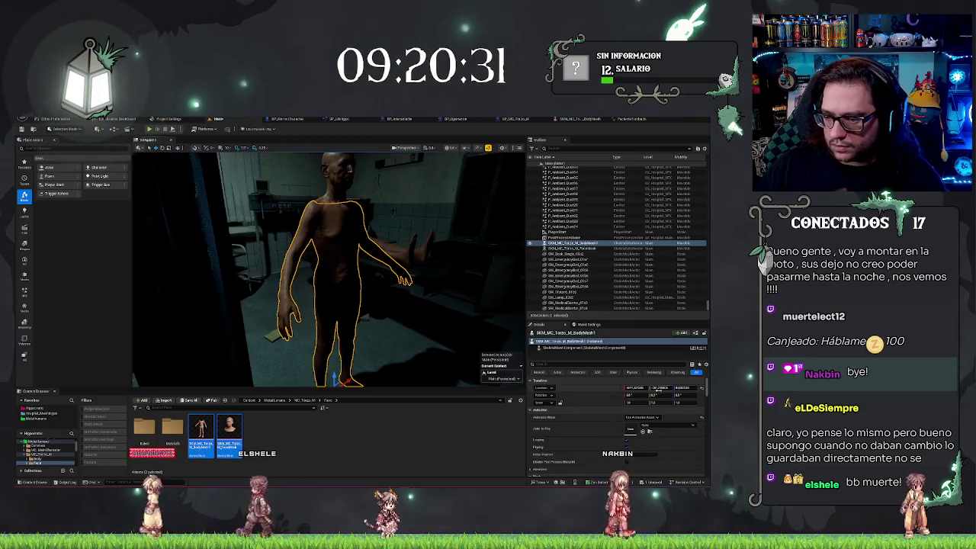
pyautogui.click(656, 426)
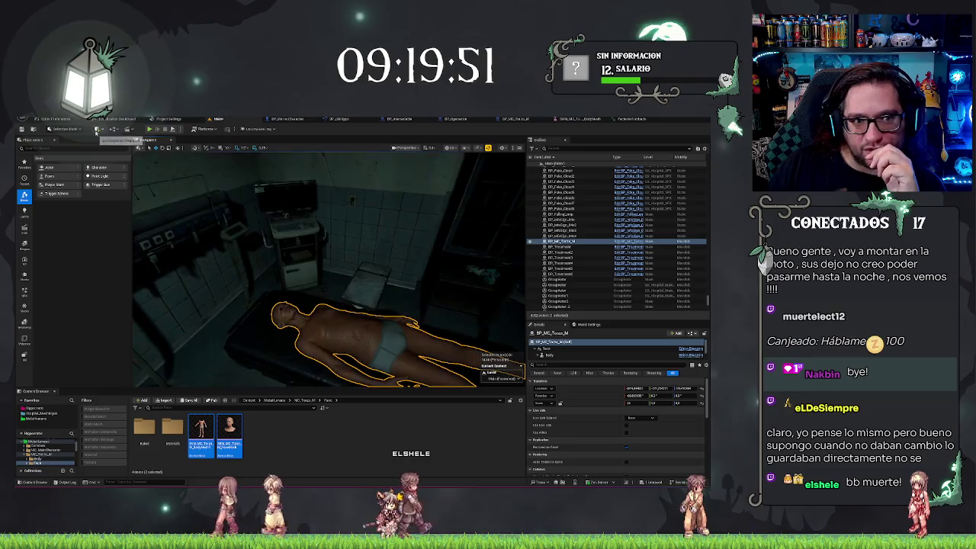
pyautogui.click(80, 120)
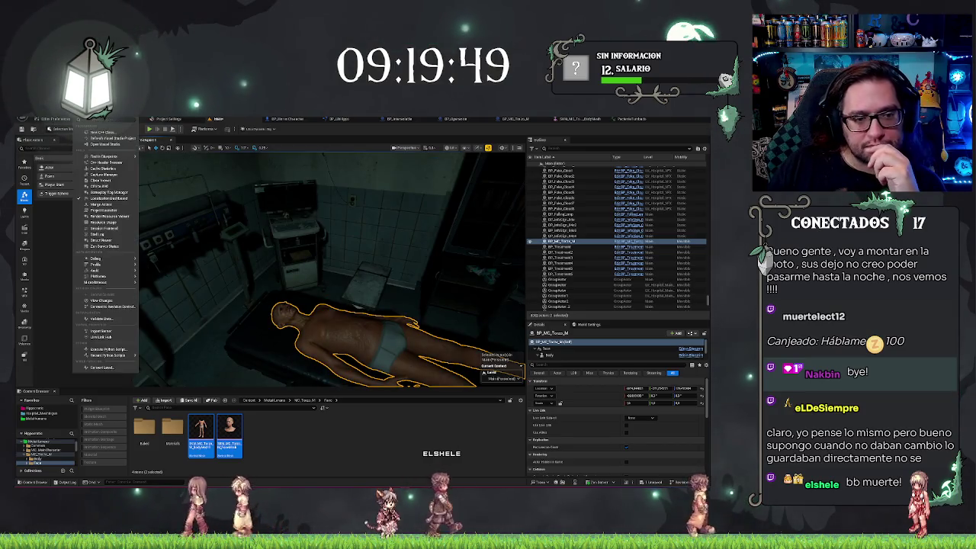
pyautogui.click(112, 205)
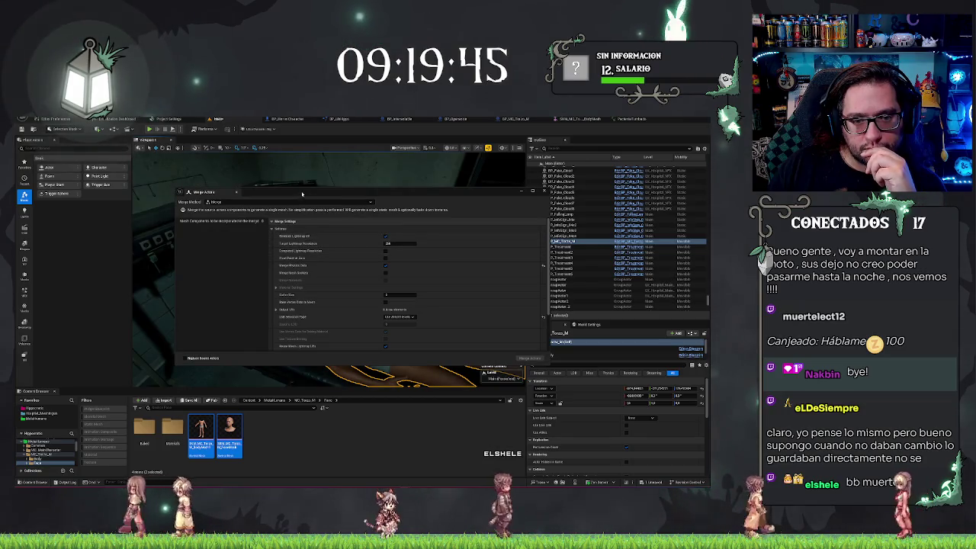
pyautogui.moveTo(303, 196); pyautogui.dragTo(320, 423)
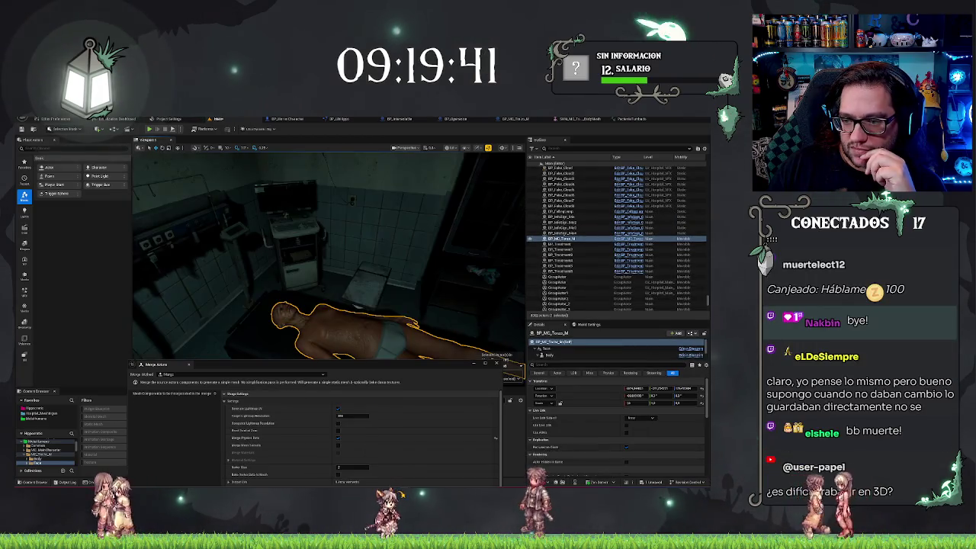
pyautogui.moveTo(379, 272)
pyautogui.mouseDown()
pyautogui.moveTo(381, 294)
pyautogui.moveTo(373, 282)
pyautogui.moveTo(367, 298)
pyautogui.moveTo(351, 275)
pyautogui.moveTo(370, 286)
pyautogui.mouseUp()
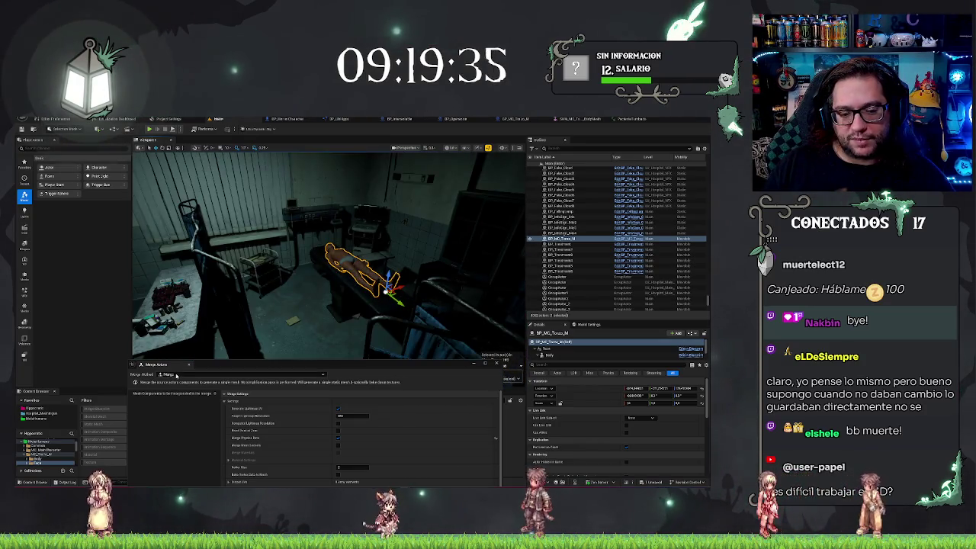
pyautogui.click(183, 374)
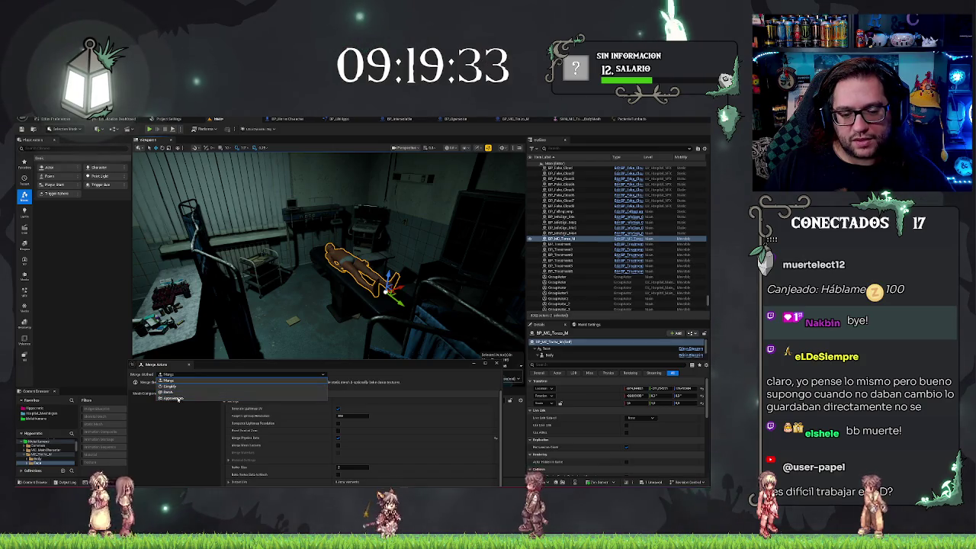
pyautogui.click(172, 383)
pyautogui.moveTo(344, 267)
pyautogui.mouseDown()
pyautogui.moveTo(358, 282)
pyautogui.moveTo(366, 275)
pyautogui.mouseUp()
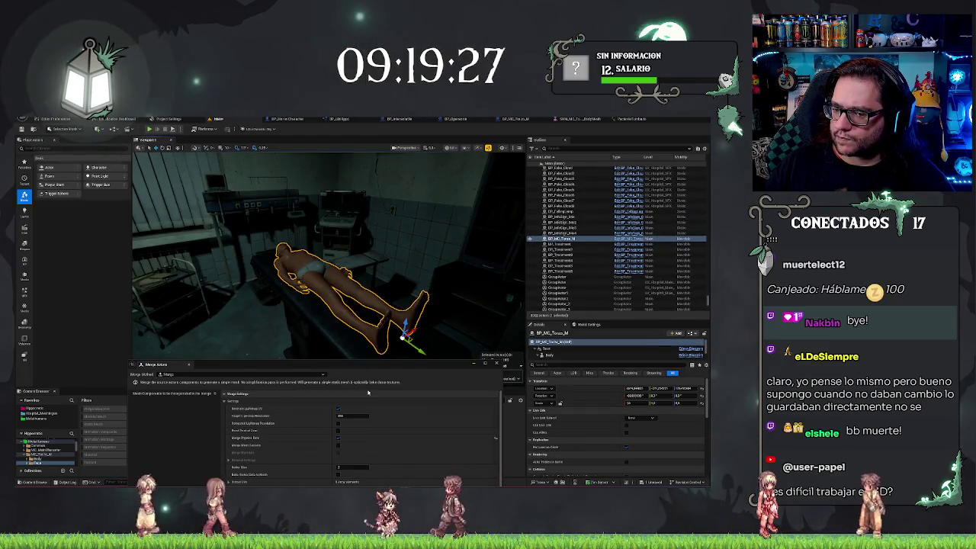
pyautogui.moveTo(363, 319); pyautogui.dragTo(363, 314)
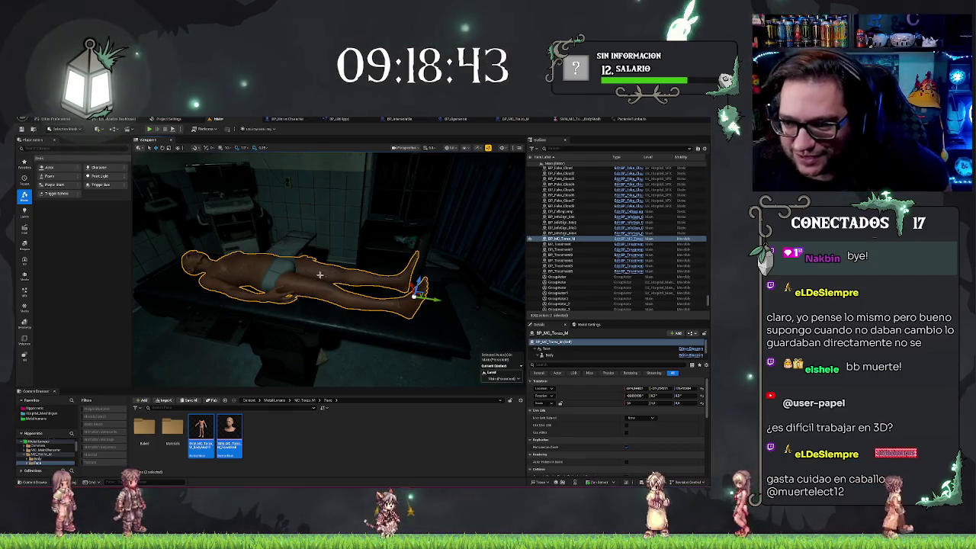
# In the corpse Blueprint, set the body to Use Animation Asset and assign the chosen animation.
pyautogui.click(515, 120)
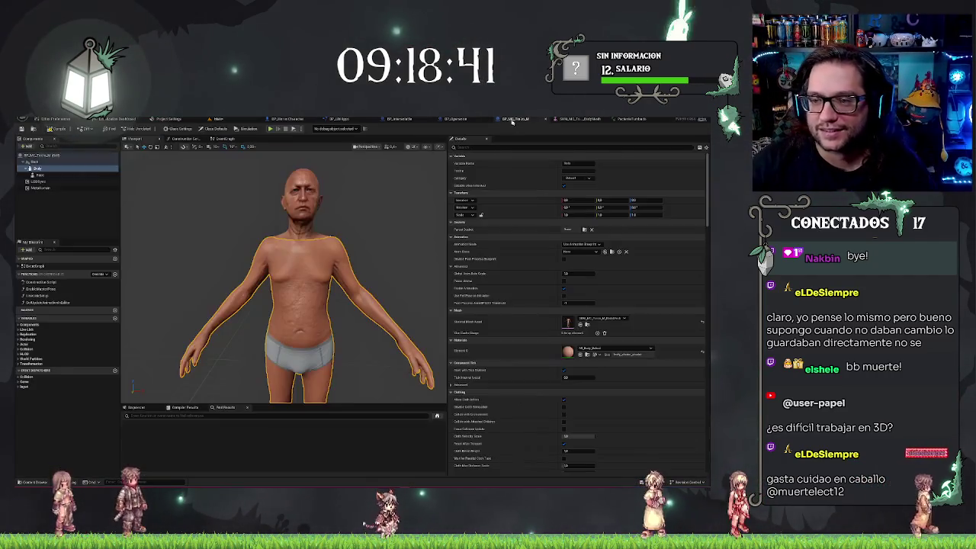
pyautogui.scroll(-3, 138, 238)
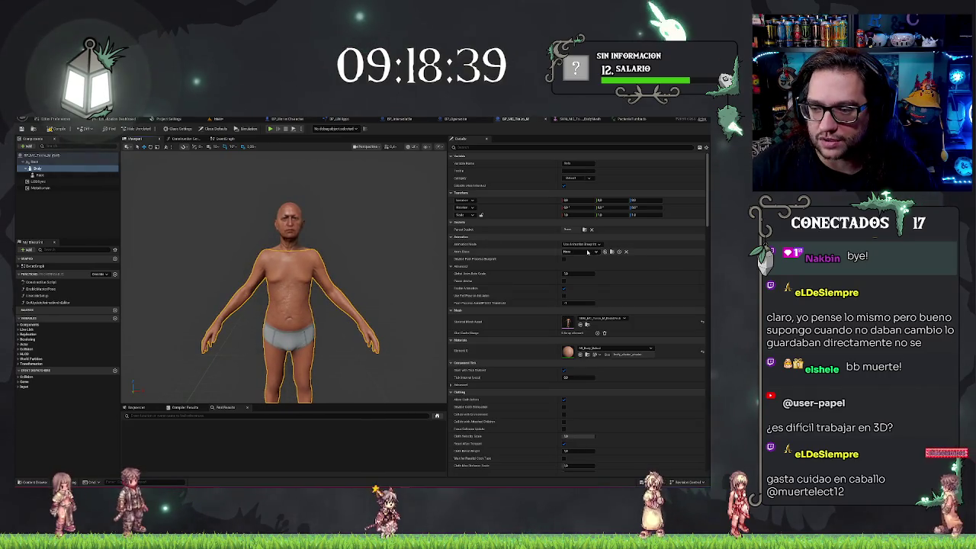
pyautogui.click(589, 252)
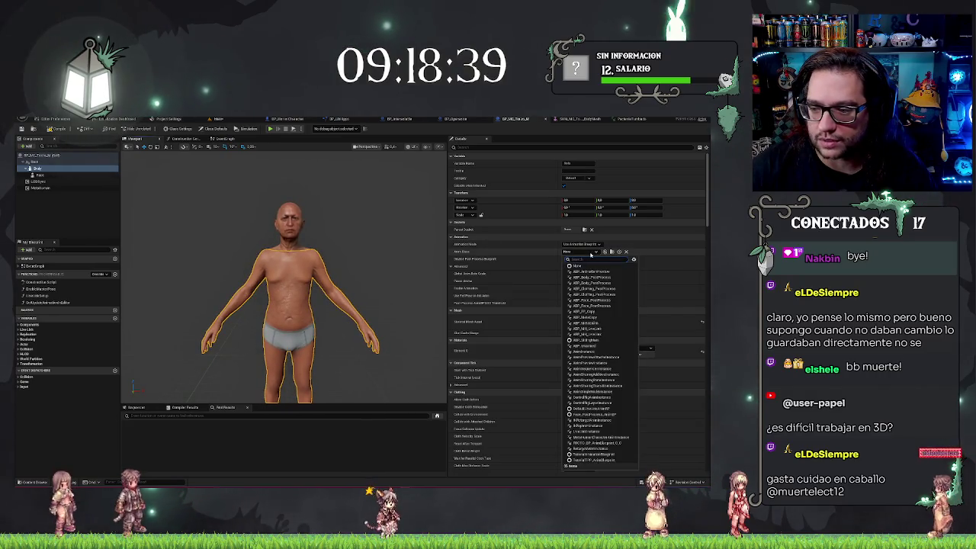
pyautogui.write('a')
pyautogui.click(582, 244)
pyautogui.click(582, 244)
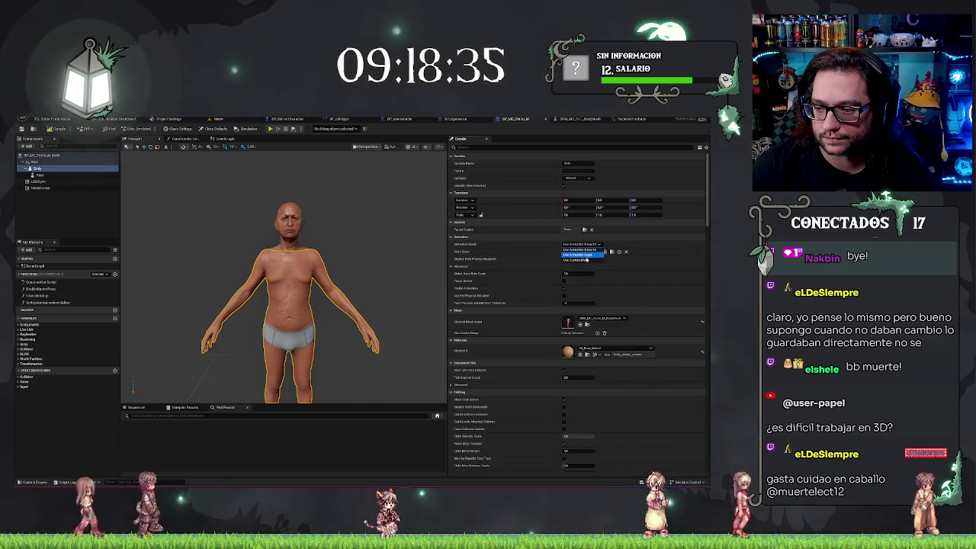
pyautogui.click(580, 254)
pyautogui.click(580, 254)
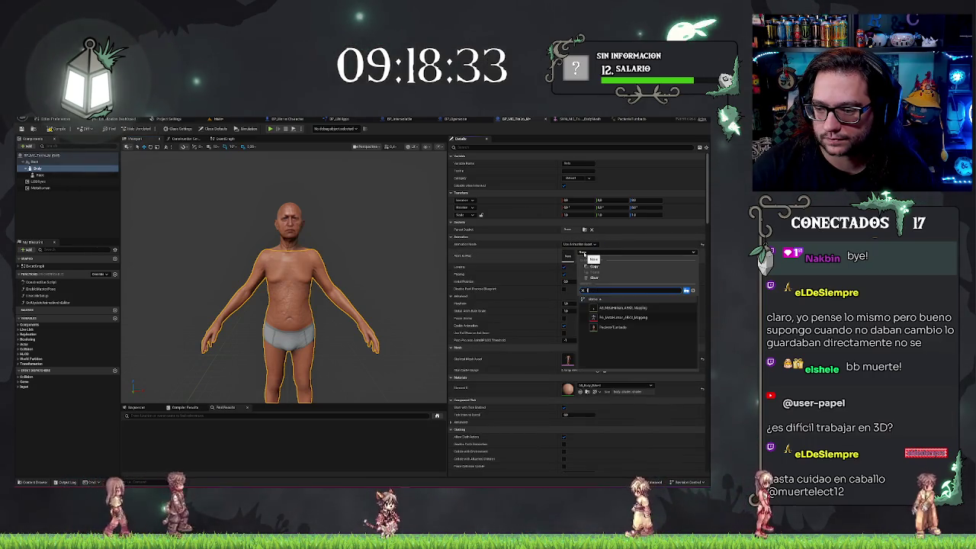
pyautogui.write('an')
pyautogui.click(617, 328)
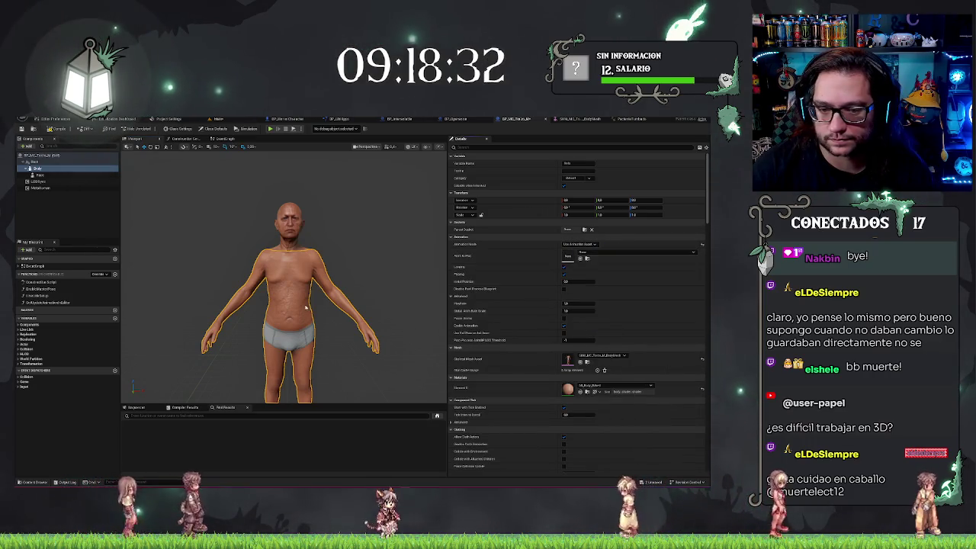
# Select the Body and Face components, then bring up the PosicionTumbado animation.
pyautogui.click(58, 193)
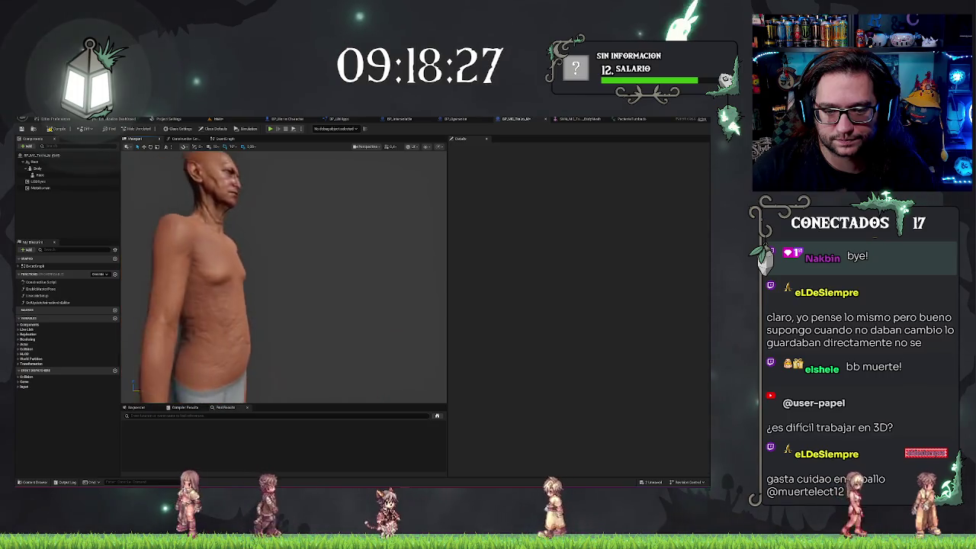
pyautogui.click(60, 169)
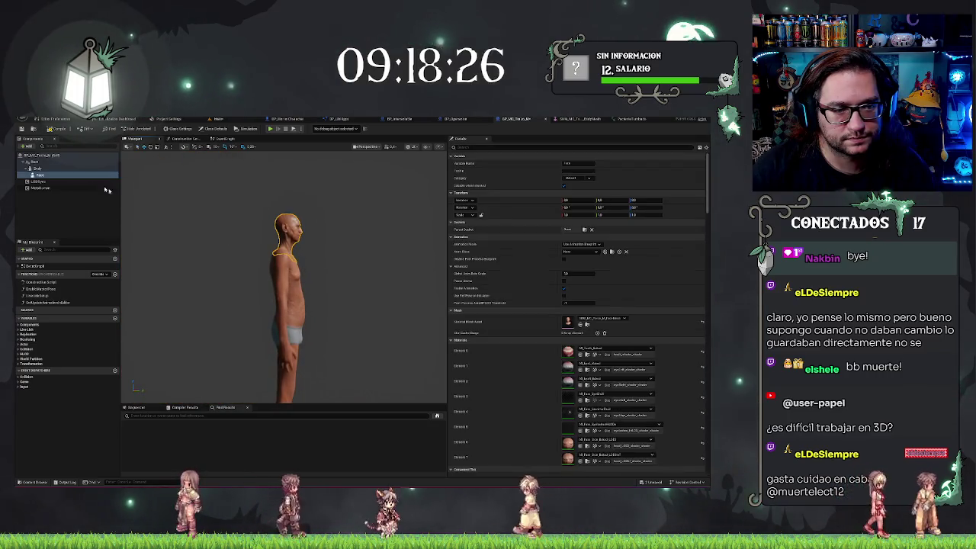
pyautogui.rightClick(60, 169)
pyautogui.click(47, 207)
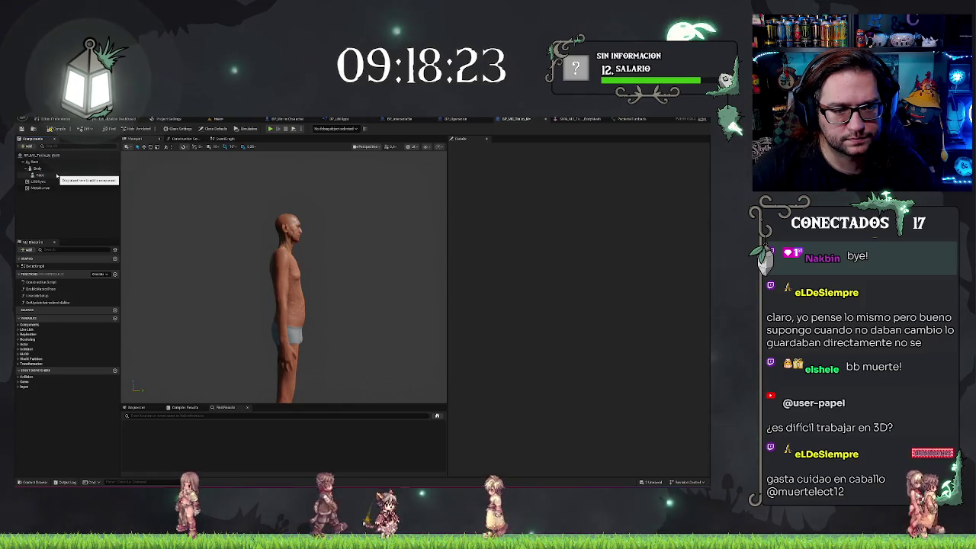
pyautogui.click(54, 175)
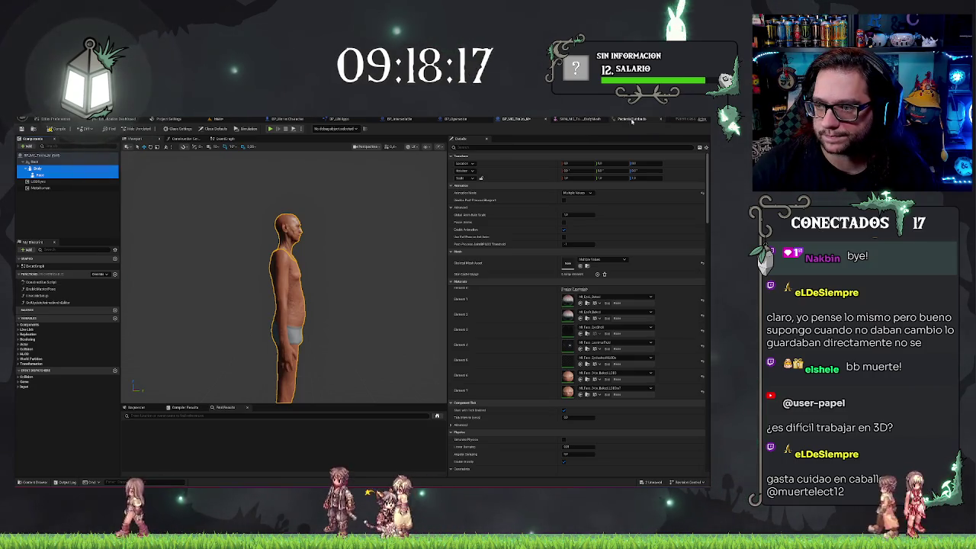
pyautogui.click(591, 119)
pyautogui.click(632, 119)
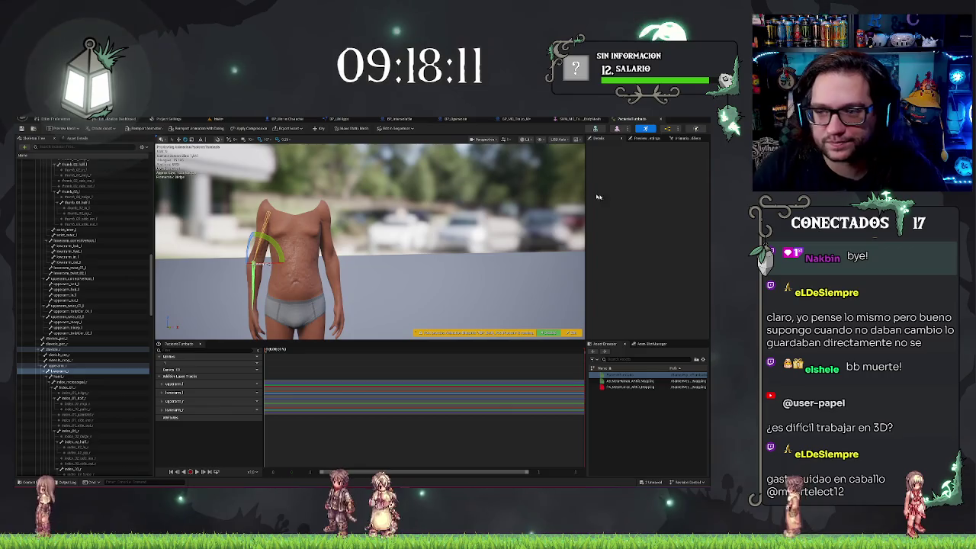
# Switch the PosicionTumbado Preview Mesh to a different mesh, then return to the main level.
pyautogui.click(645, 141)
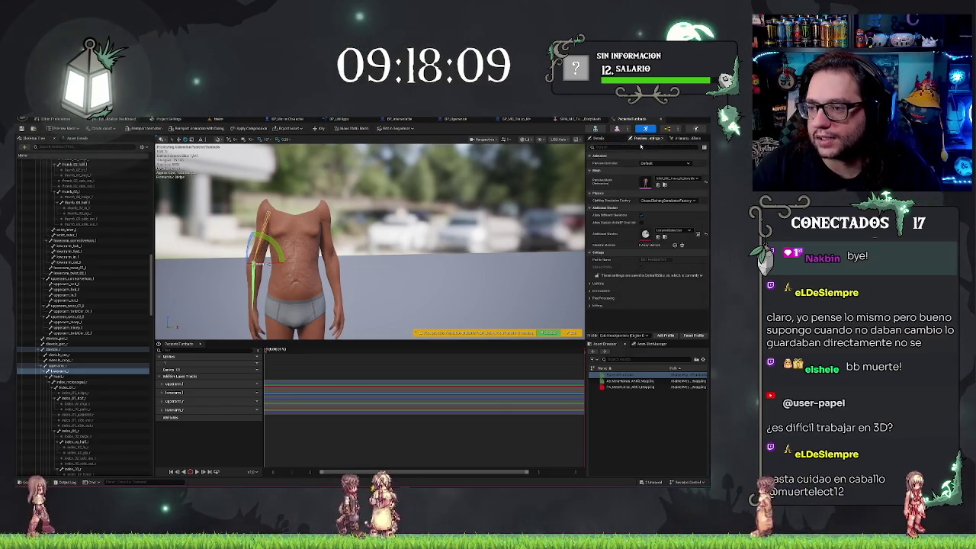
pyautogui.click(675, 180)
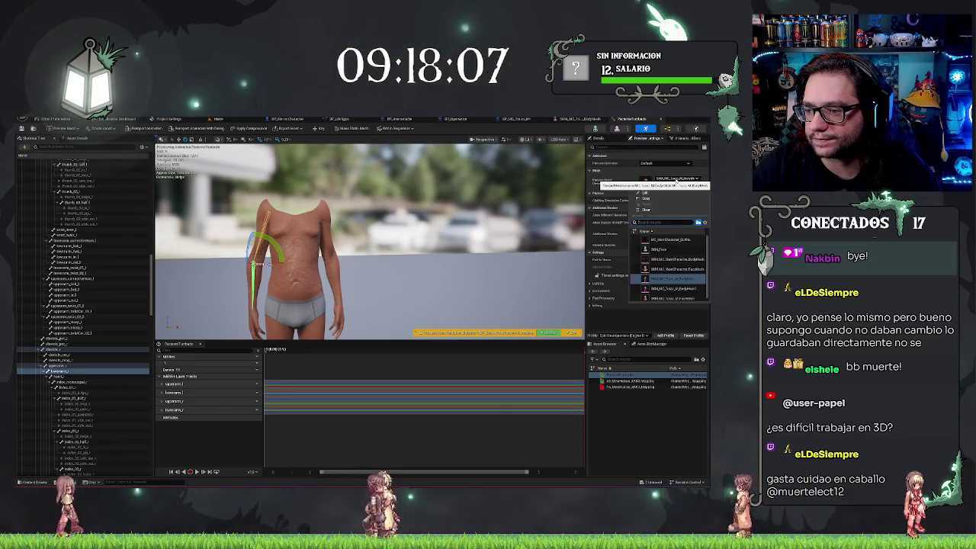
pyautogui.click(667, 288)
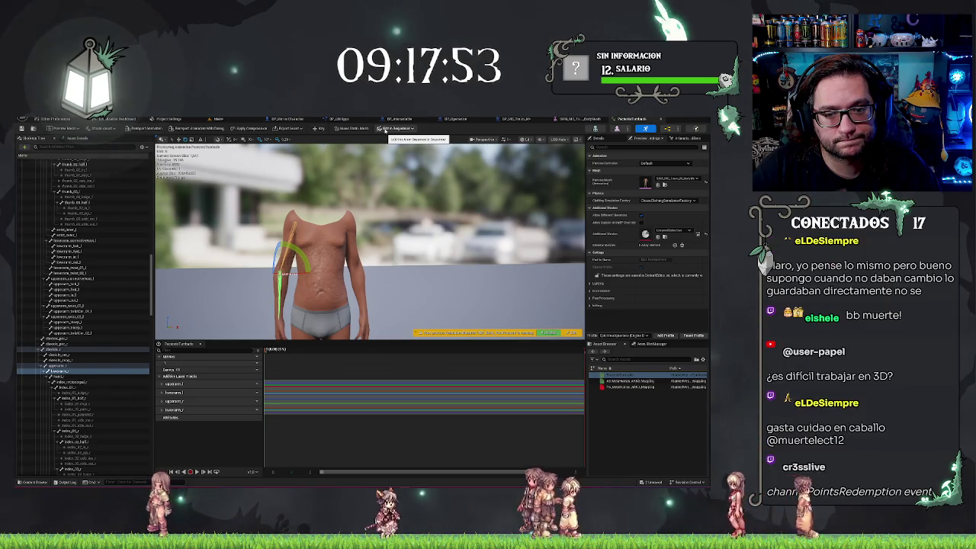
pyautogui.click(217, 120)
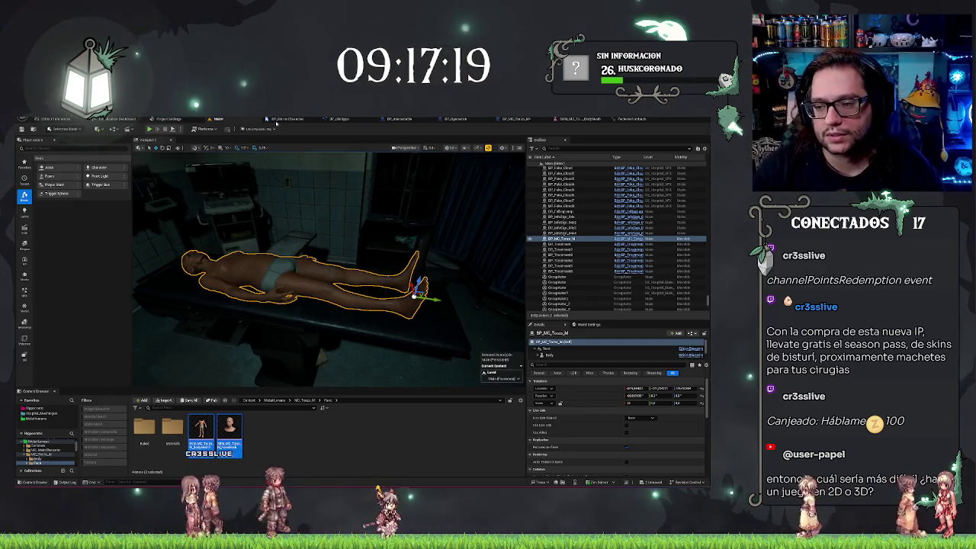
# Orbit to the standing character beside the table, frame it with F, delete it, then return to the lying body.
pyautogui.moveTo(333, 310)
pyautogui.mouseDown()
pyautogui.moveTo(309, 302)
pyautogui.moveTo(301, 282)
pyautogui.mouseUp()
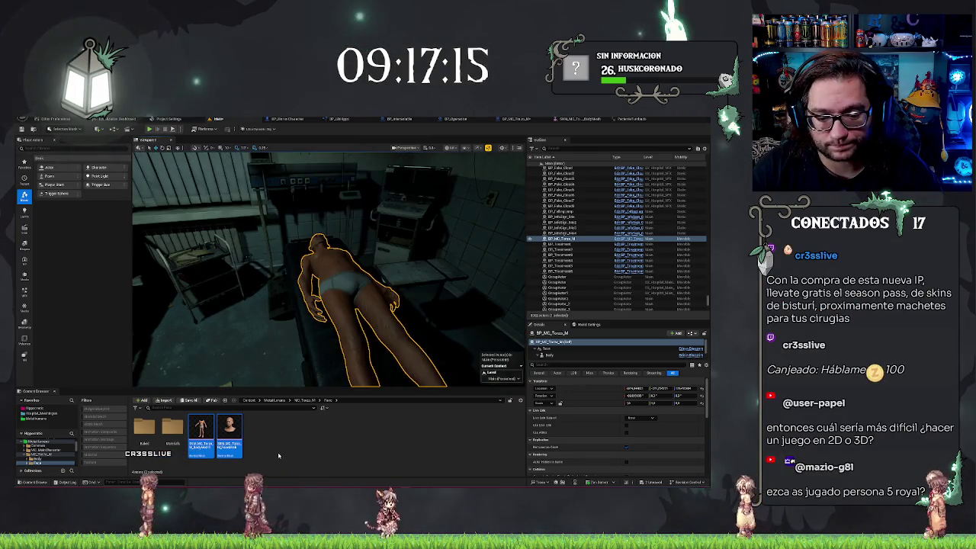
pyautogui.moveTo(229, 435)
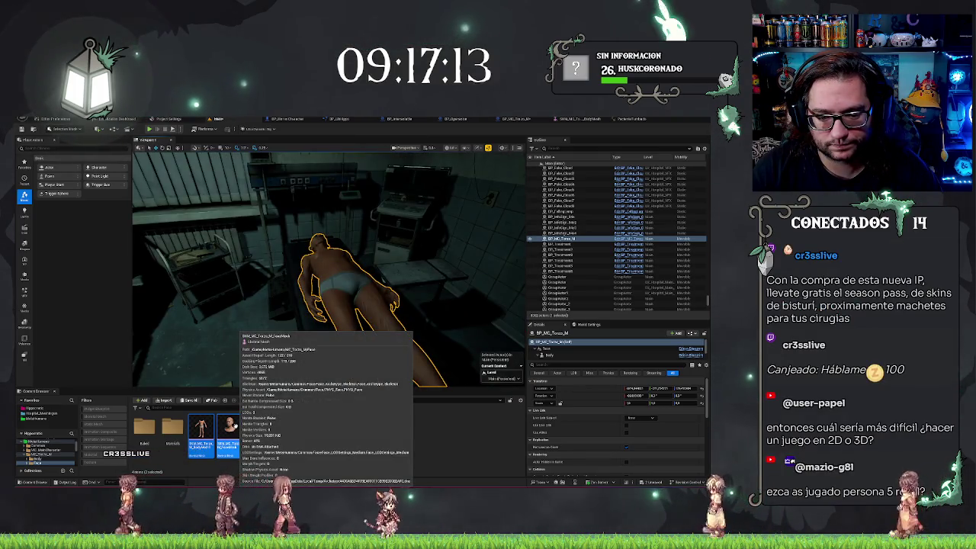
pyautogui.moveTo(328, 305)
pyautogui.mouseDown()
pyautogui.moveTo(313, 290)
pyautogui.moveTo(336, 336)
pyautogui.moveTo(334, 324)
pyautogui.mouseUp()
pyautogui.click(328, 305)
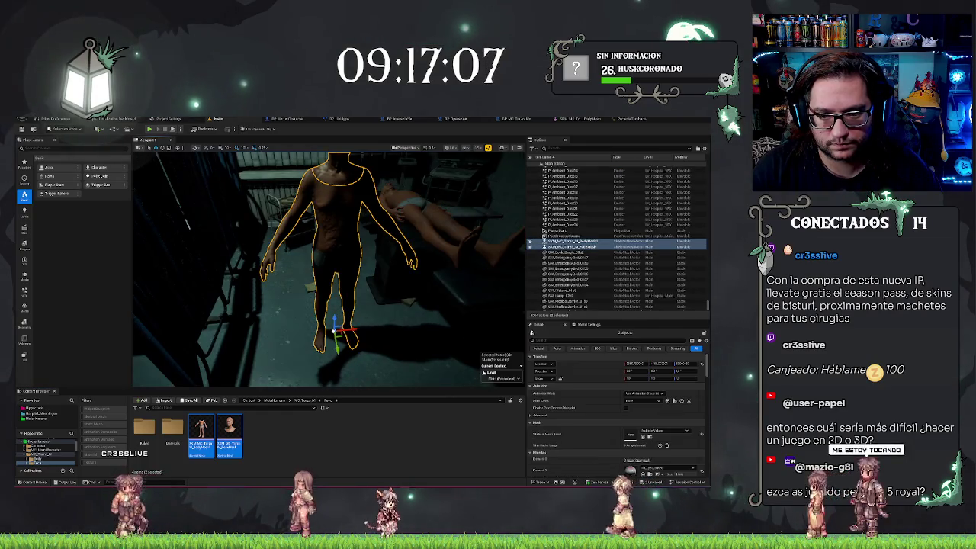
pyautogui.rightClick(340, 238)
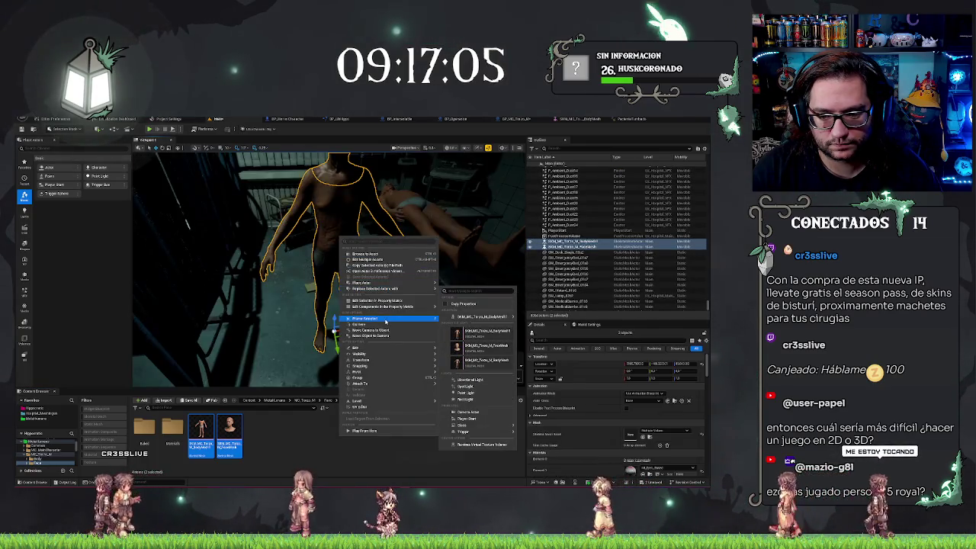
pyautogui.moveTo(386, 385)
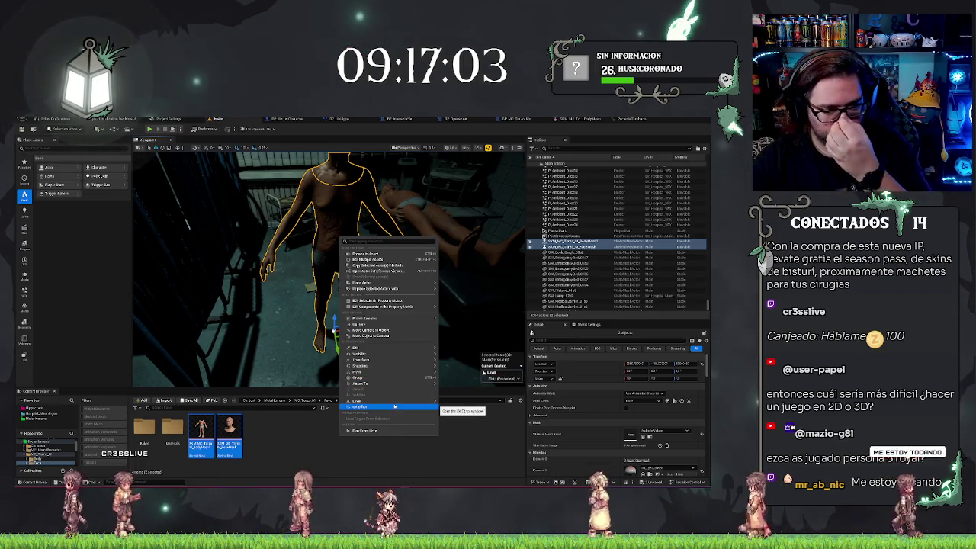
pyautogui.moveTo(394, 407)
pyautogui.moveTo(381, 307)
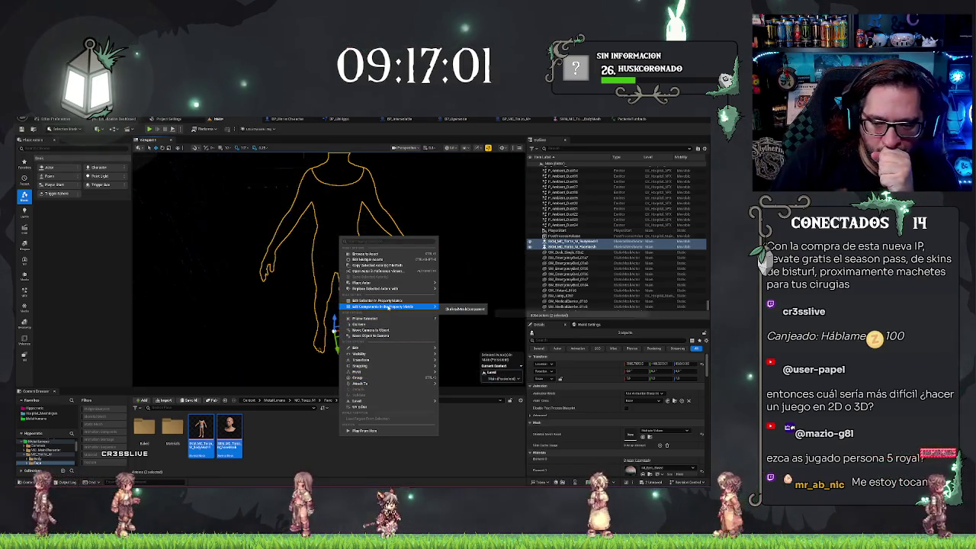
pyautogui.press('Escape')
pyautogui.press('f')
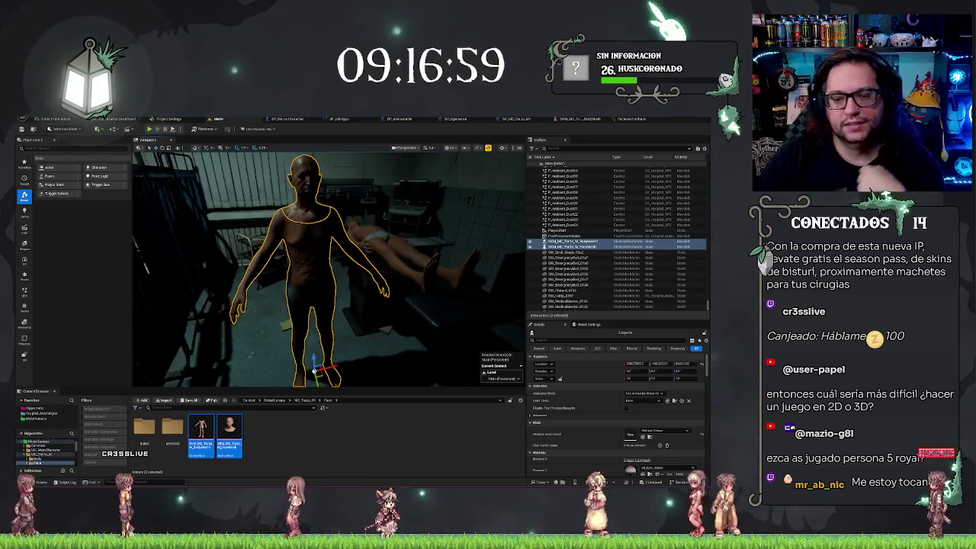
pyautogui.press('Delete')
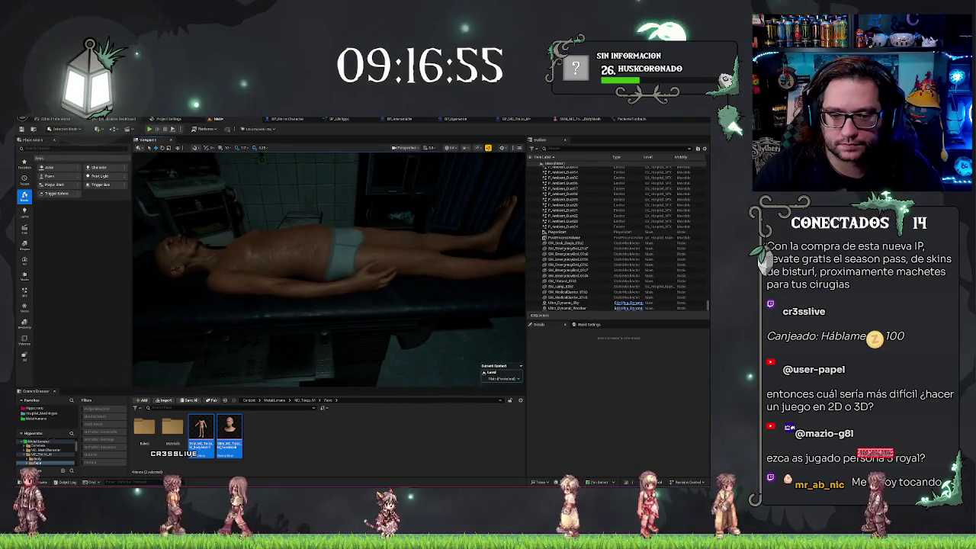
pyautogui.hotkey('ctrl', 'z')
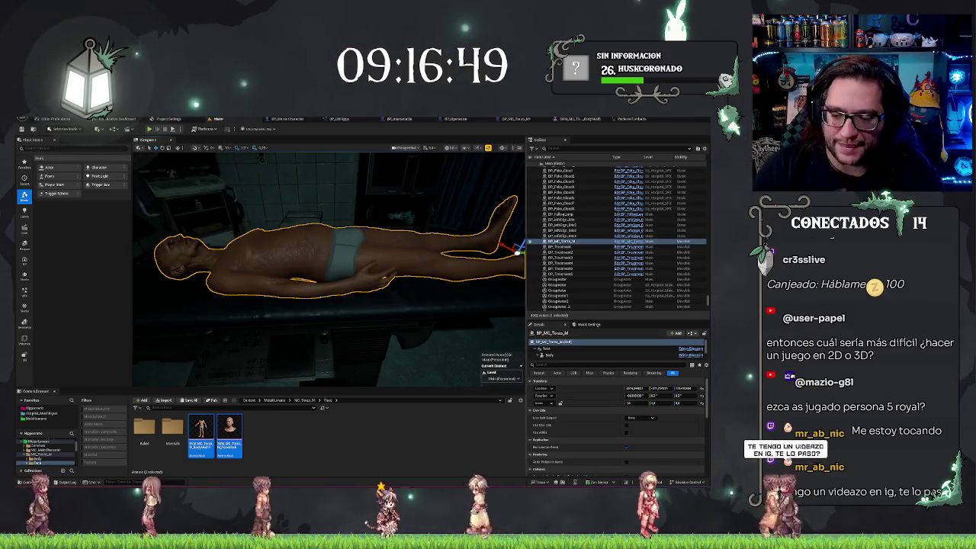
# Look over the lying-pose animation and torso mesh, then select the Body component in BP_MC_Torso.
pyautogui.click(632, 122)
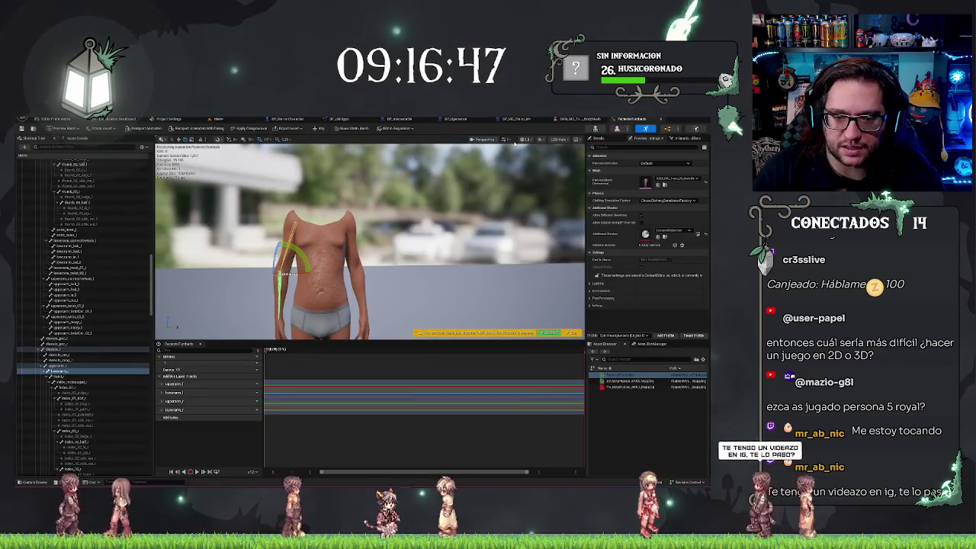
pyautogui.click(577, 119)
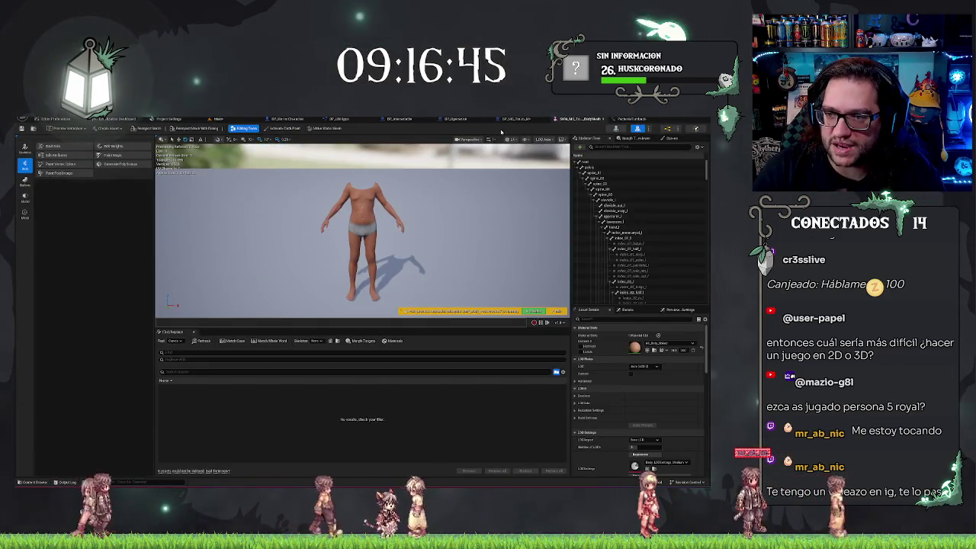
pyautogui.click(511, 120)
pyautogui.click(219, 119)
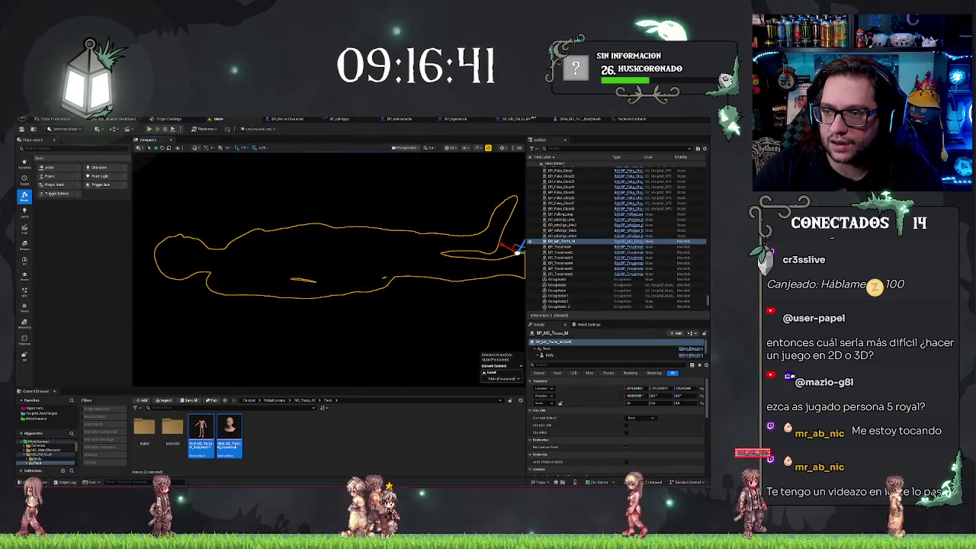
pyautogui.click(512, 121)
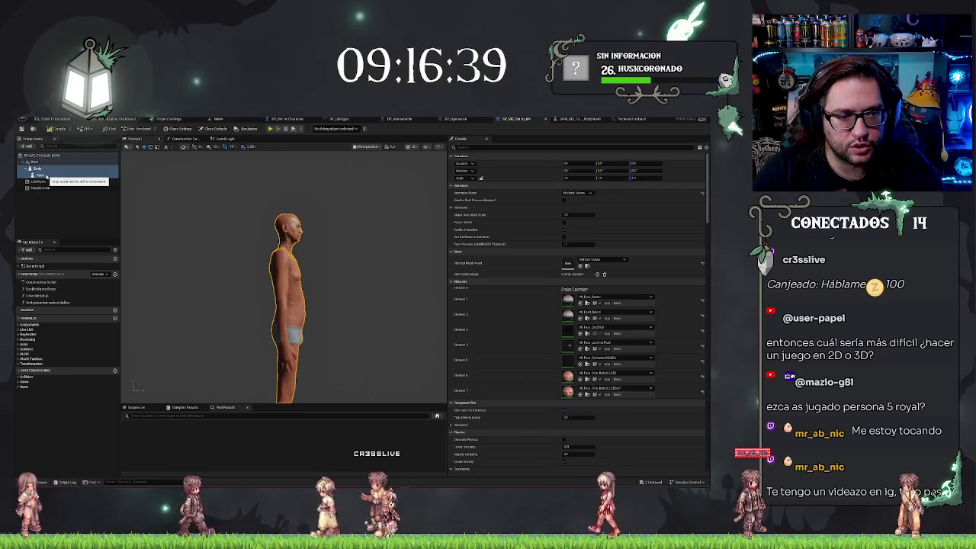
pyautogui.click(56, 174)
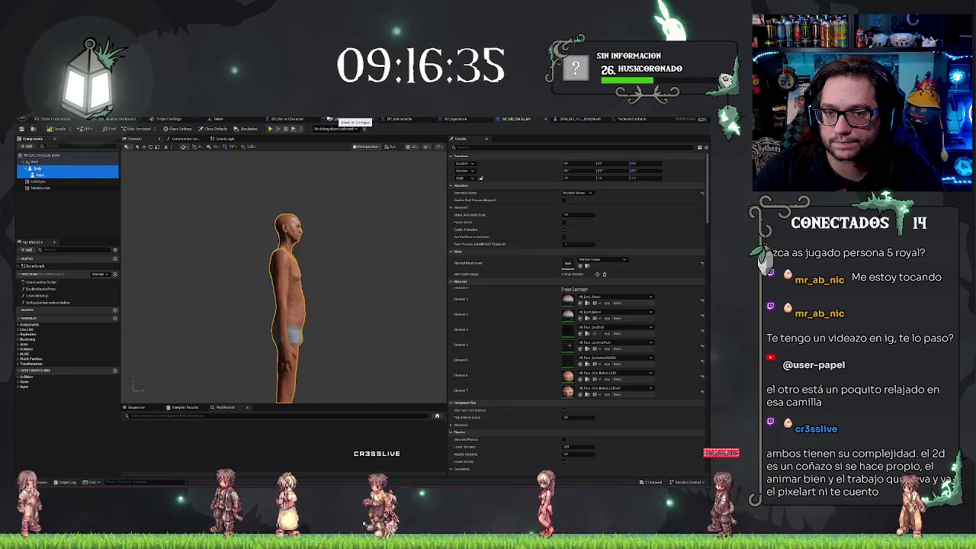
# Paste Body and Face into the camera Blueprint, undo the reparenting, and put Body1 in rotate mode.
pyautogui.click(456, 119)
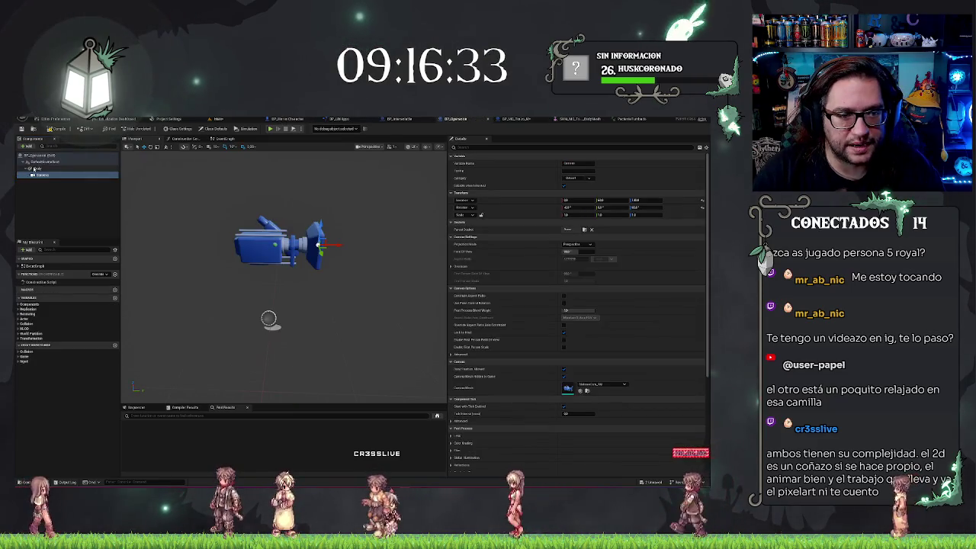
pyautogui.click(97, 169)
pyautogui.hotkey('ctrl', 'v')
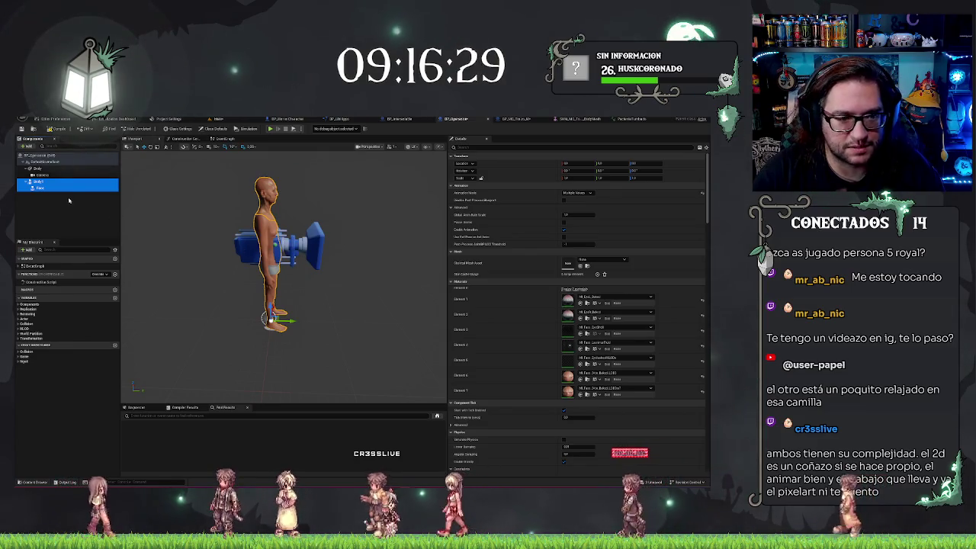
pyautogui.moveTo(38, 186); pyautogui.dragTo(50, 175)
pyautogui.hotkey('ctrl', 'z')
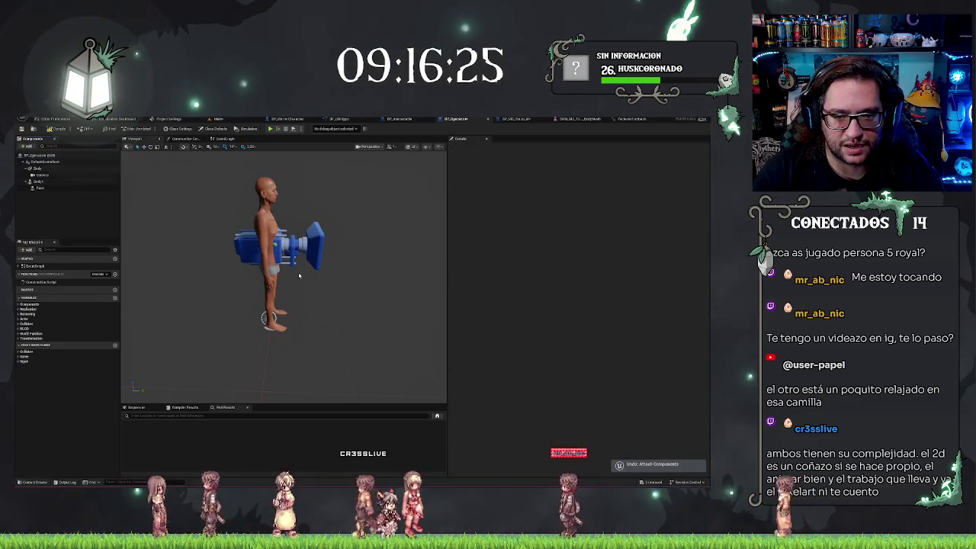
pyautogui.click(39, 183)
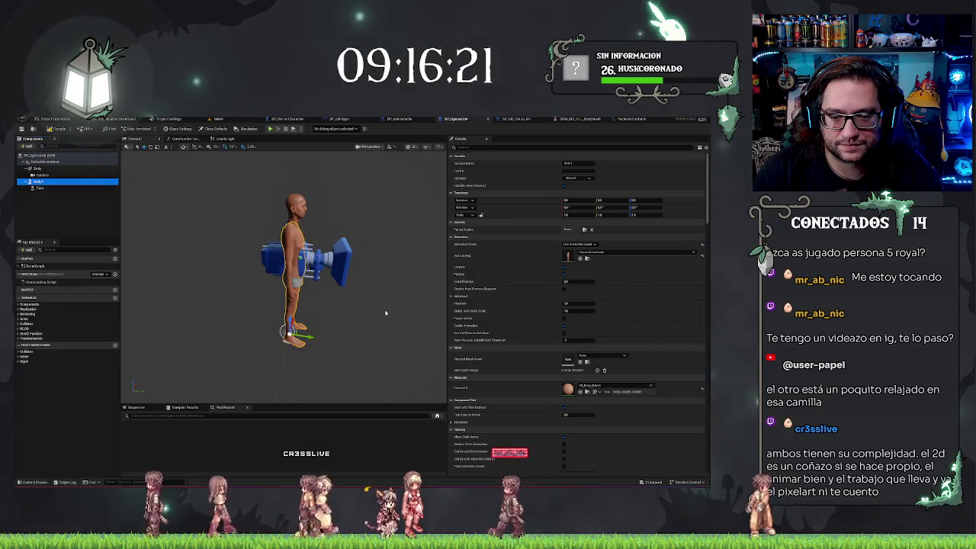
pyautogui.press('e')
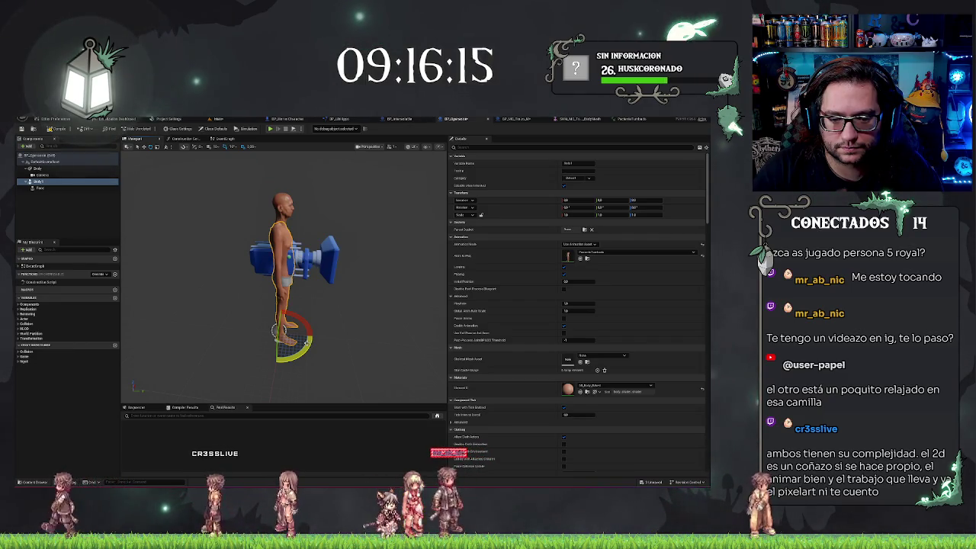
pyautogui.click(218, 119)
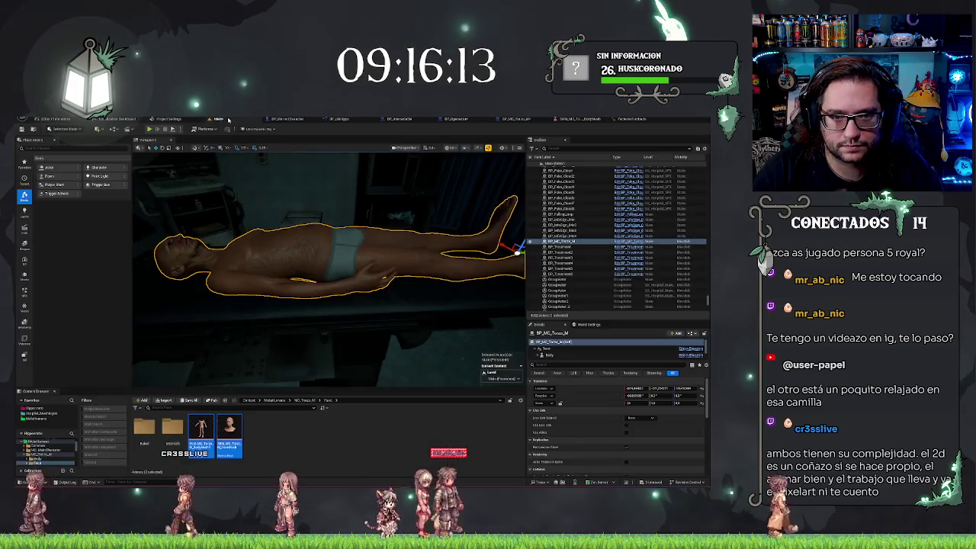
# Delete the body actor and place the Blueprint from Blueprints > Mechanics > Surgery in the level.
pyautogui.scroll(-5, 387, 273)
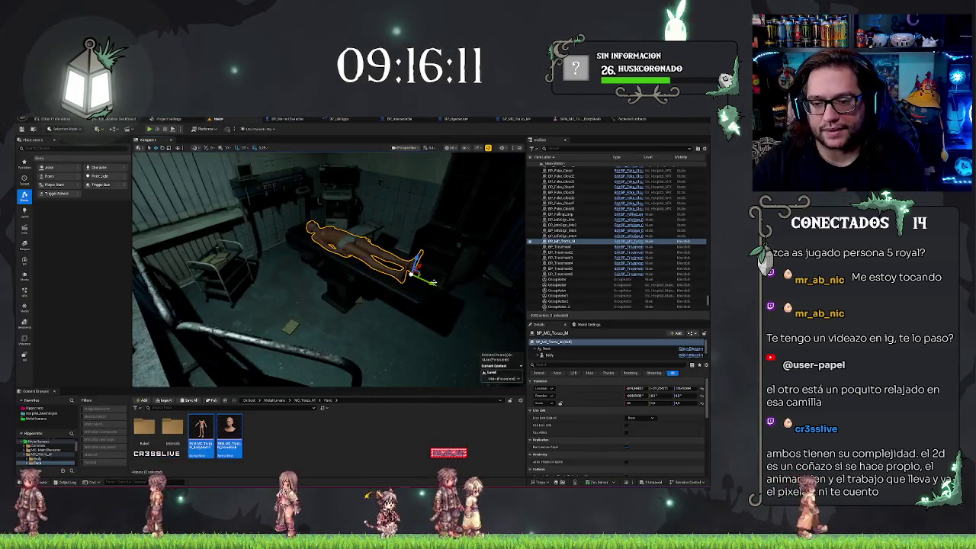
pyautogui.press('Delete')
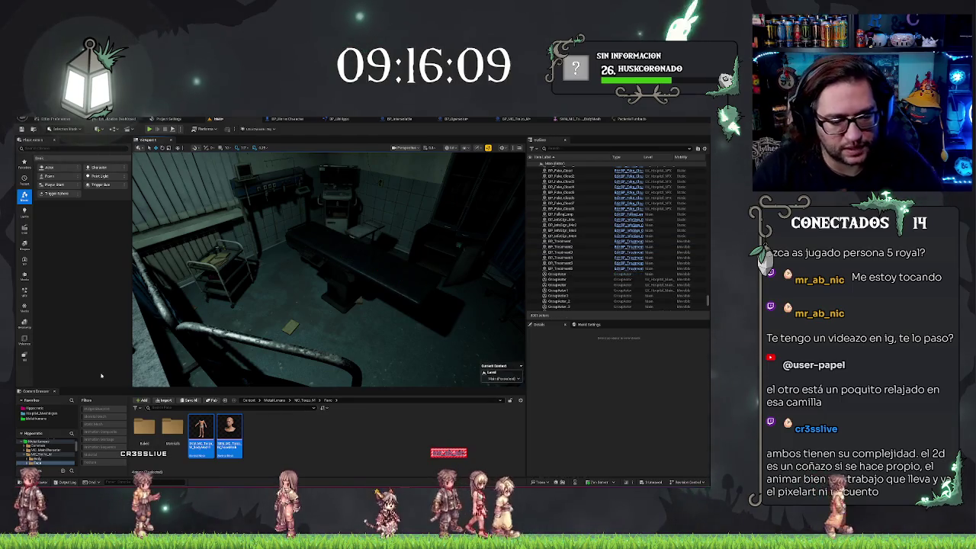
pyautogui.click(36, 459)
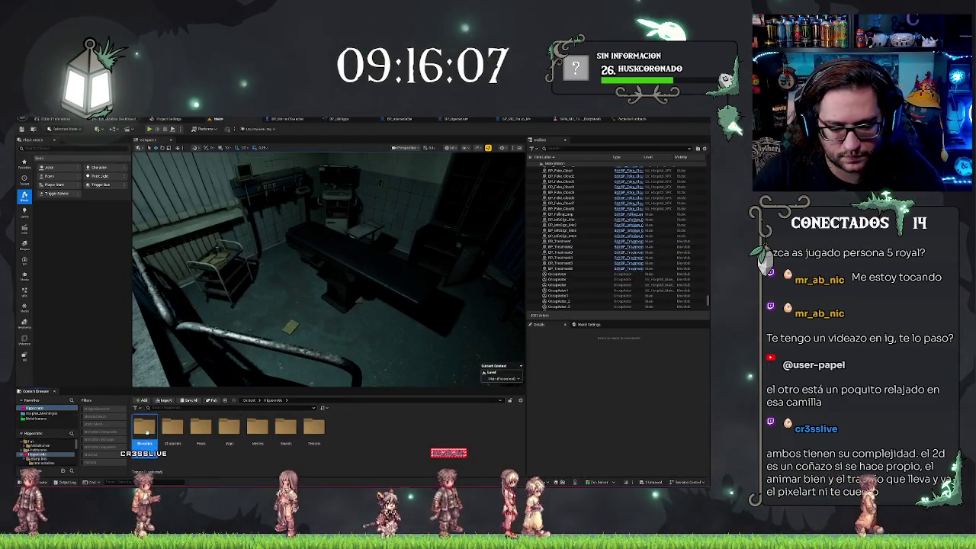
pyautogui.doubleClick(173, 428)
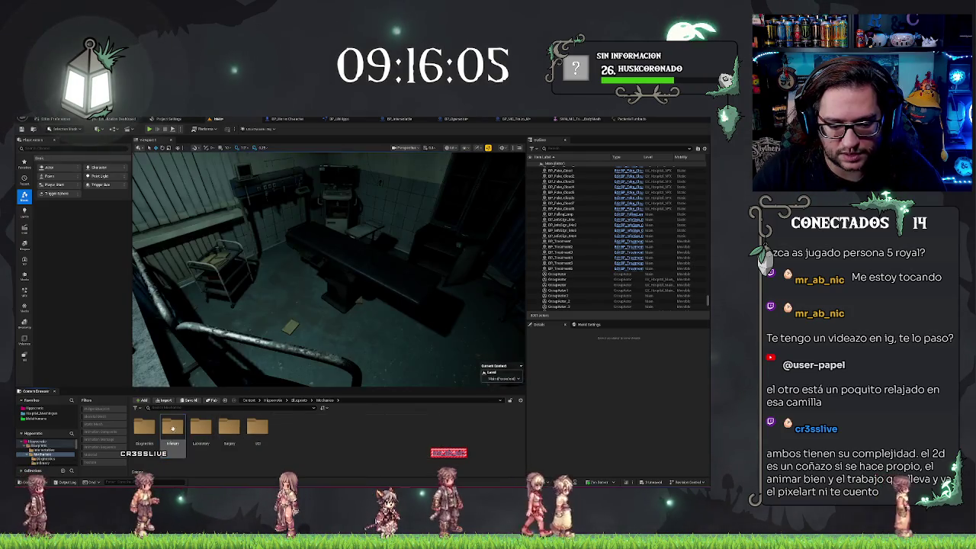
pyautogui.doubleClick(227, 429)
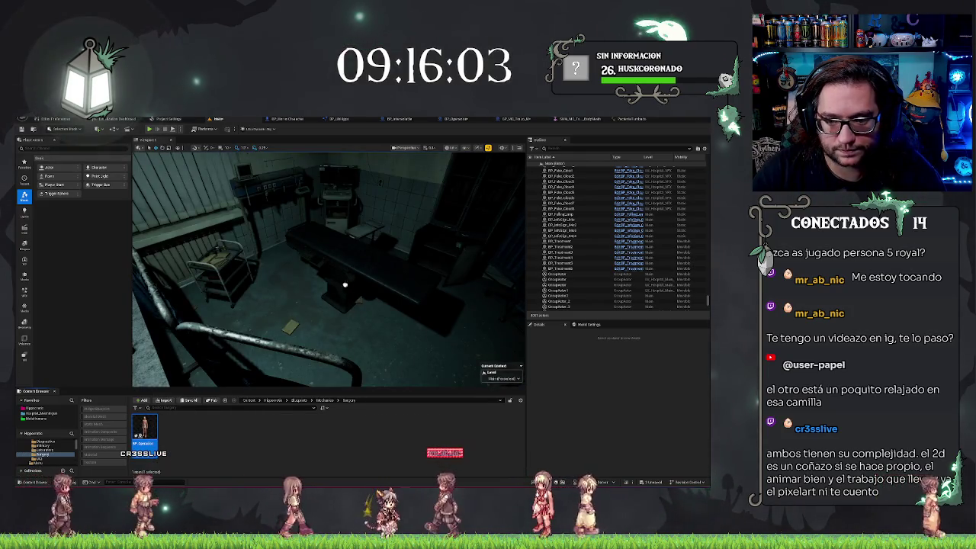
pyautogui.moveTo(145, 427); pyautogui.dragTo(320, 310)
pyautogui.press('f')
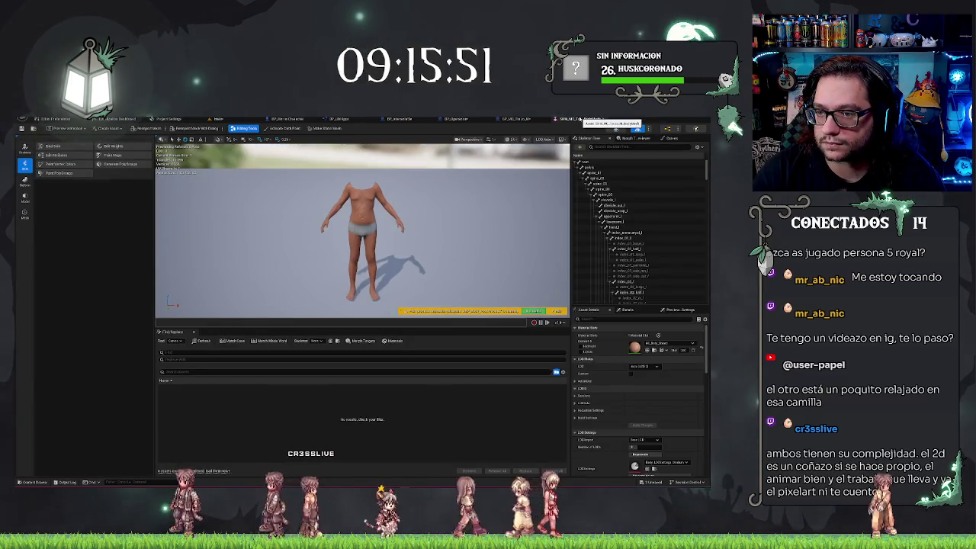
# Rotate the body in BP_Operacion from standing to lying flat, save, and return to the level.
pyautogui.click(515, 119)
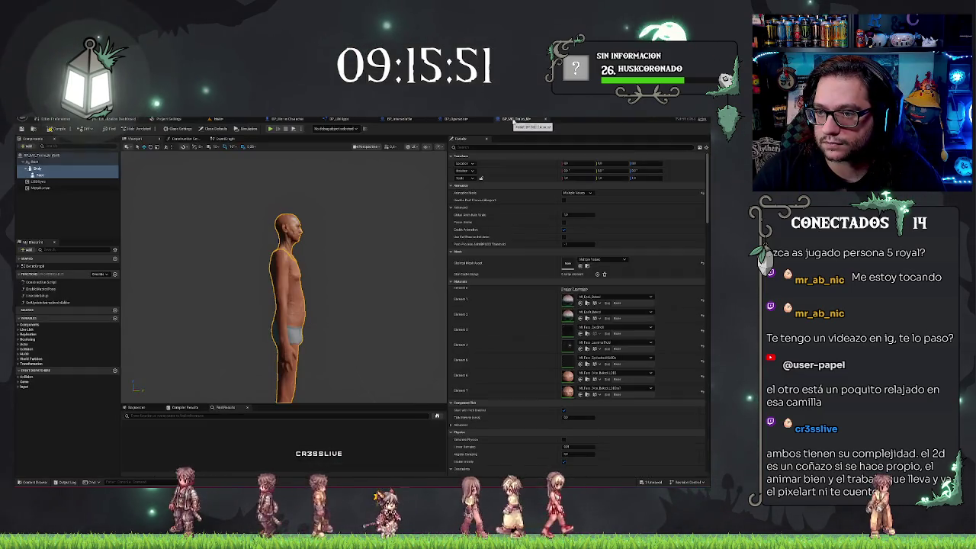
pyautogui.click(50, 162)
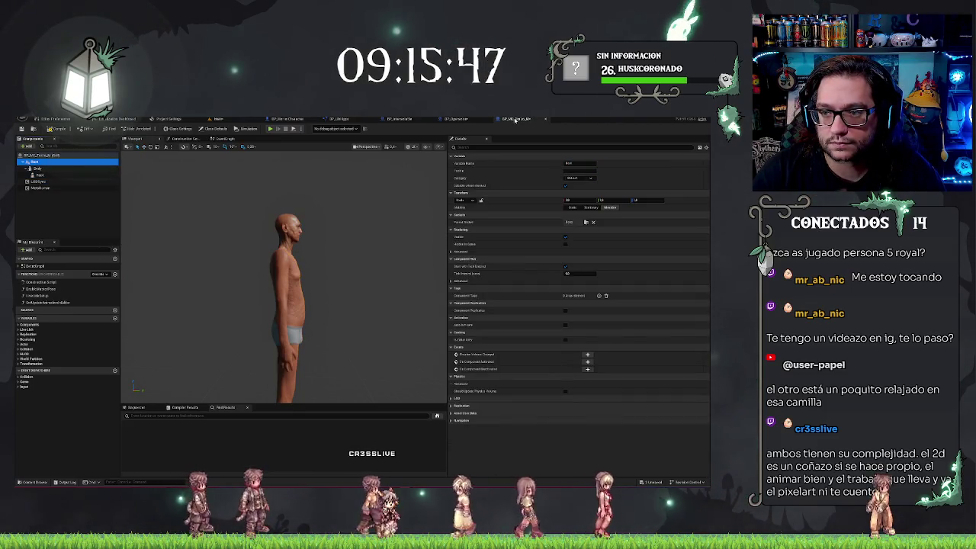
pyautogui.click(528, 120)
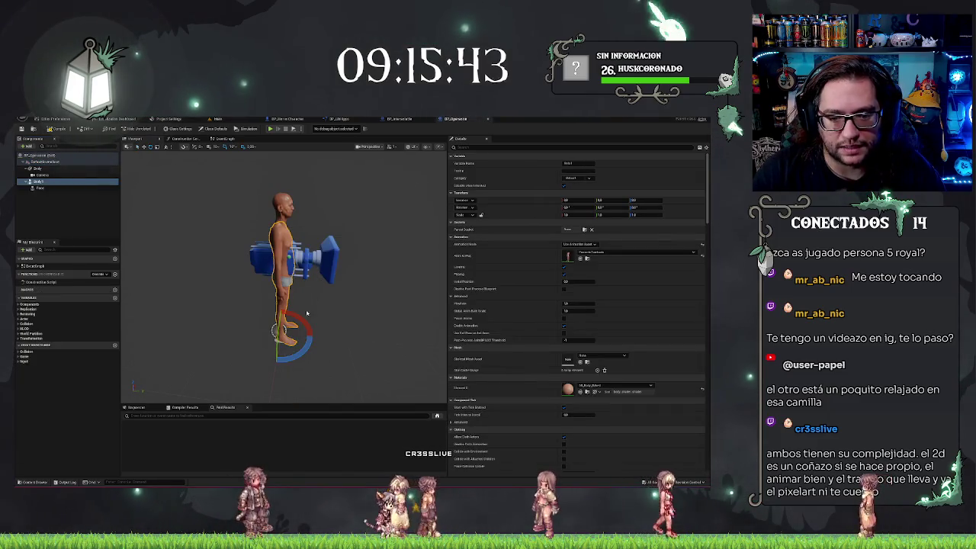
pyautogui.moveTo(307, 320); pyautogui.dragTo(283, 336)
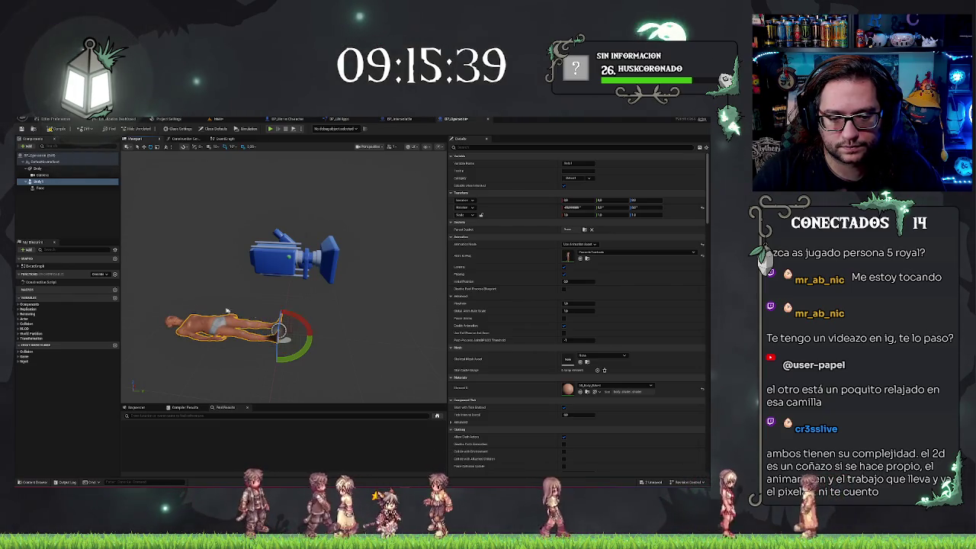
pyautogui.moveTo(226, 311); pyautogui.dragTo(229, 300)
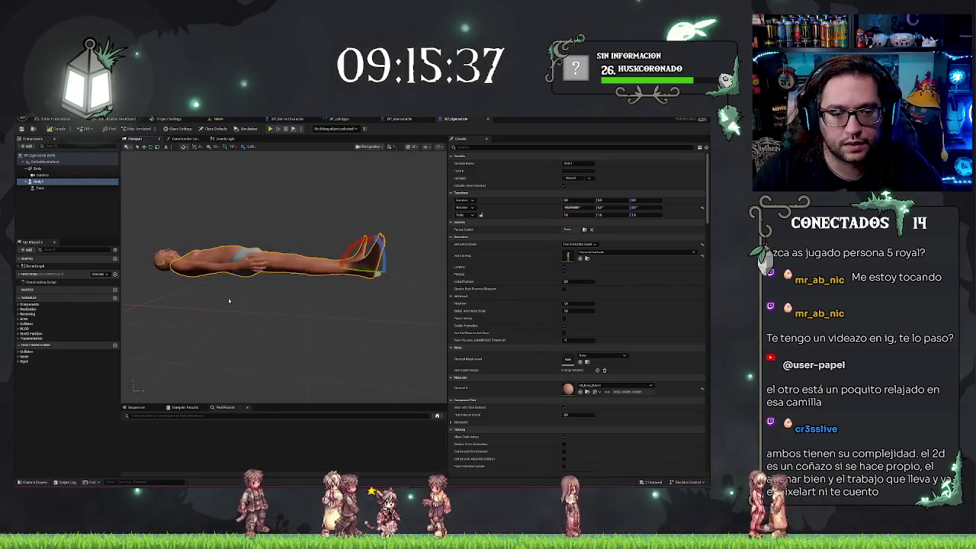
pyautogui.hotkey('ctrl', 's')
pyautogui.click(226, 119)
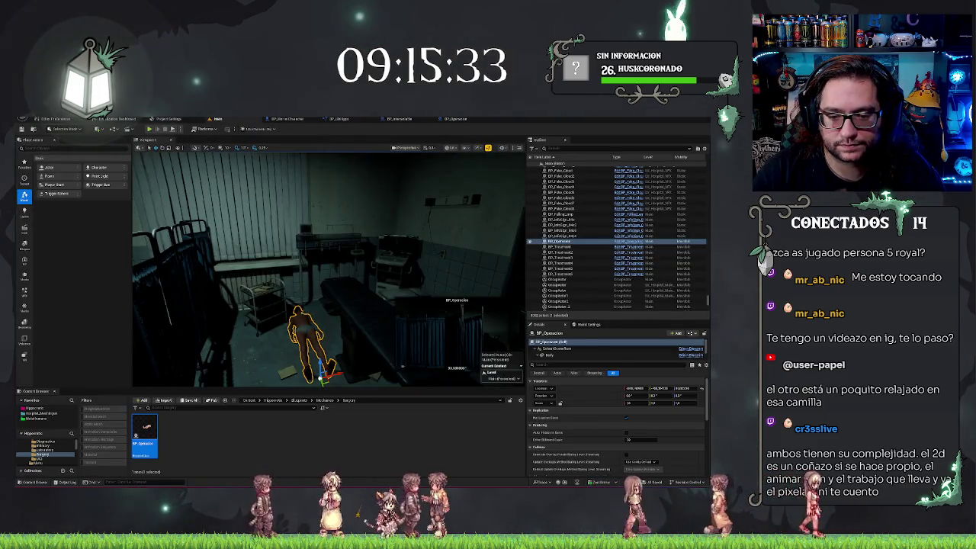
# Select the body on the morgue table, frame it with F and zoom to inspect, then reopen BP_Operacion.
pyautogui.scroll(-3, 321, 290)
pyautogui.press('Delete')
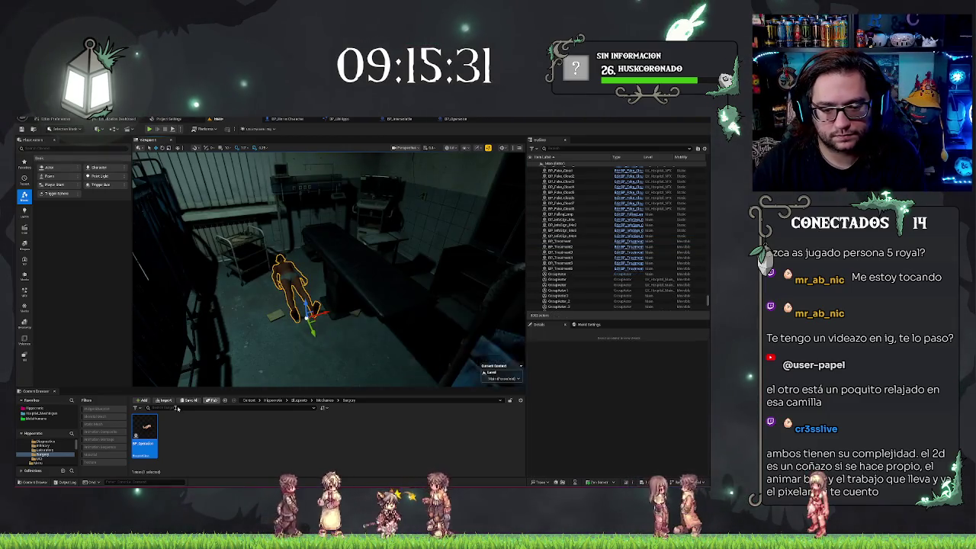
pyautogui.click(351, 254)
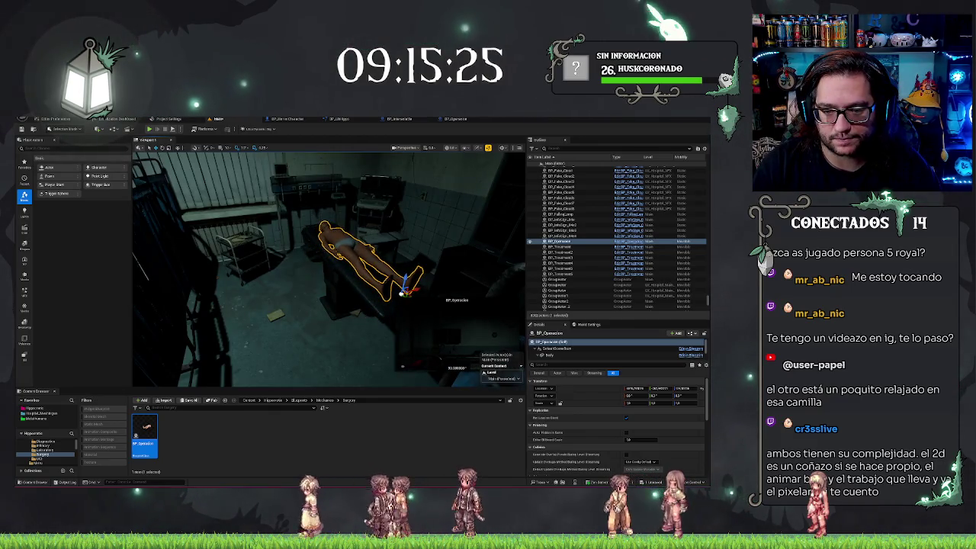
pyautogui.press('f')
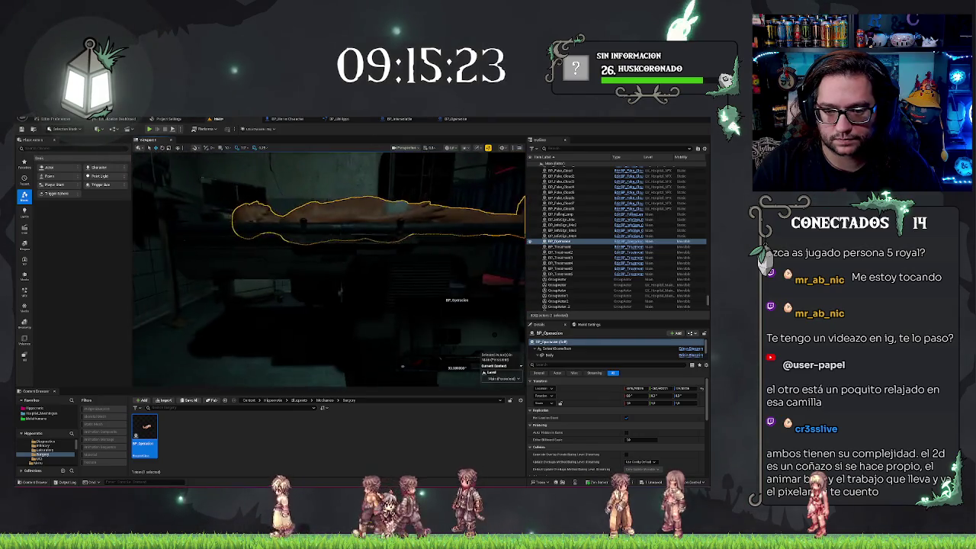
pyautogui.scroll(-5, 340, 290)
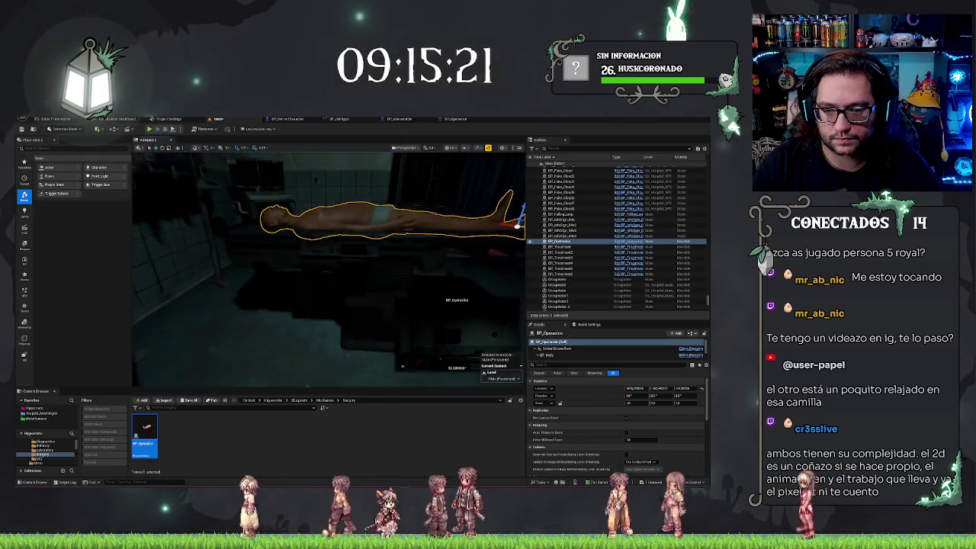
pyautogui.scroll(5, 329, 267)
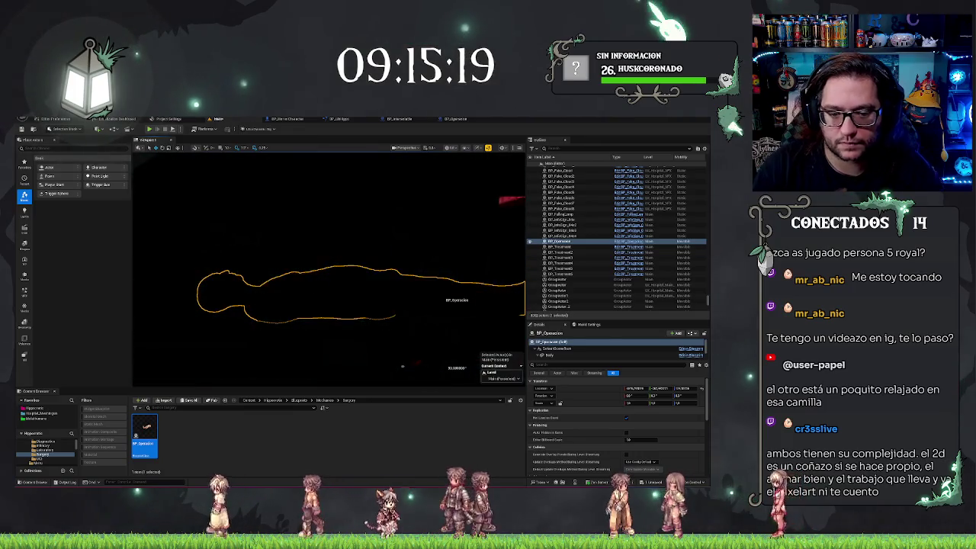
pyautogui.click(455, 119)
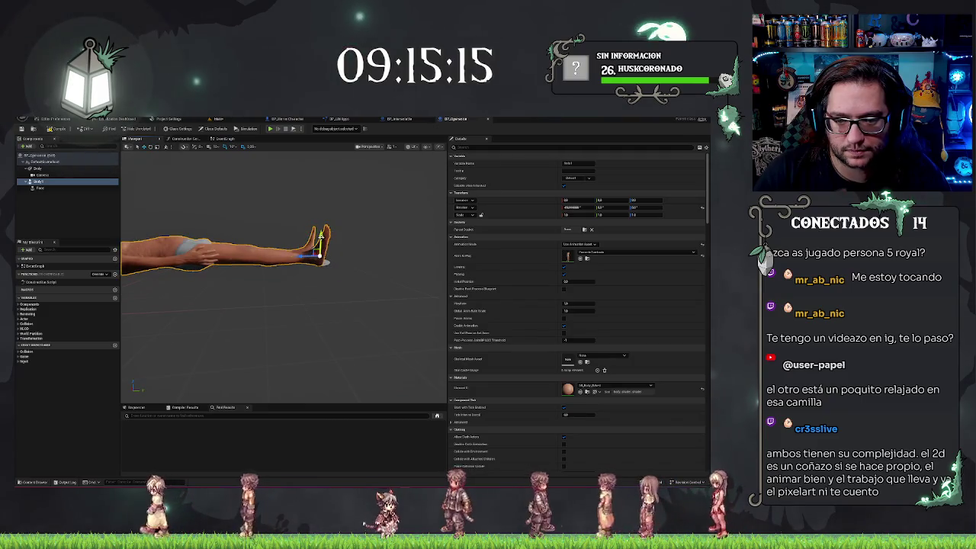
# Tilt Body1 so the legs angle slightly upward and save BP_Operacion.
pyautogui.moveTo(321, 237); pyautogui.dragTo(246, 179)
pyautogui.hotkey('ctrl', 's')
pyautogui.click(218, 119)
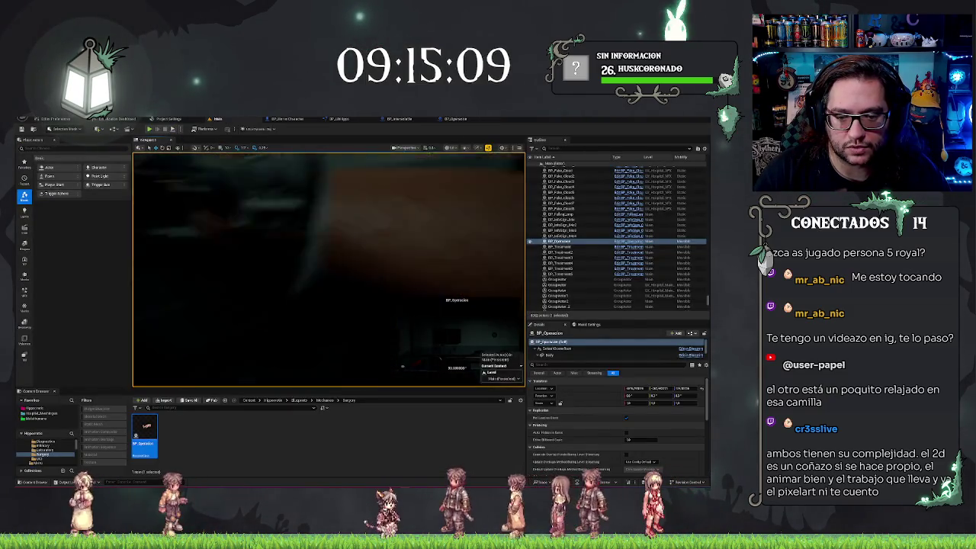
pyautogui.click(454, 119)
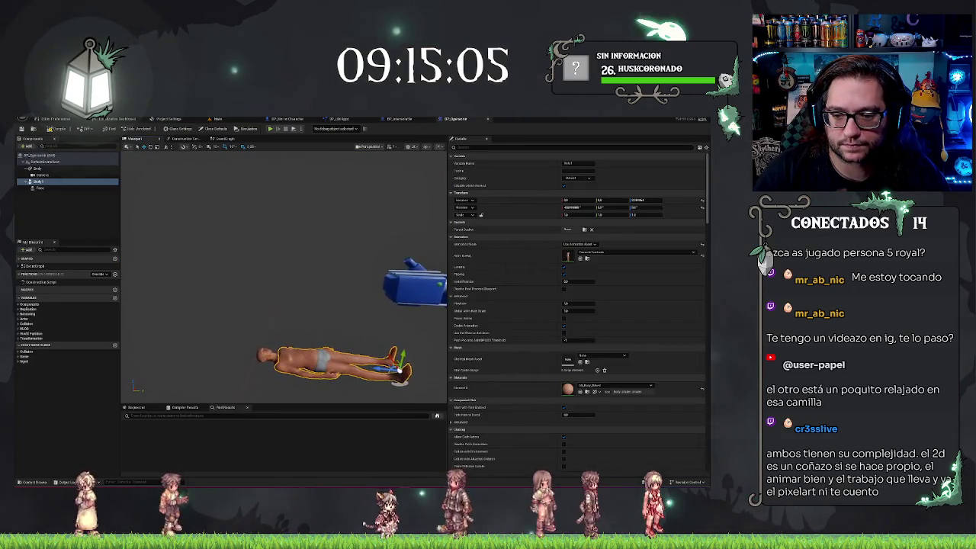
# Select the camera component and rotate it to aim straight down at the body.
pyautogui.click(42, 174)
pyautogui.press('f')
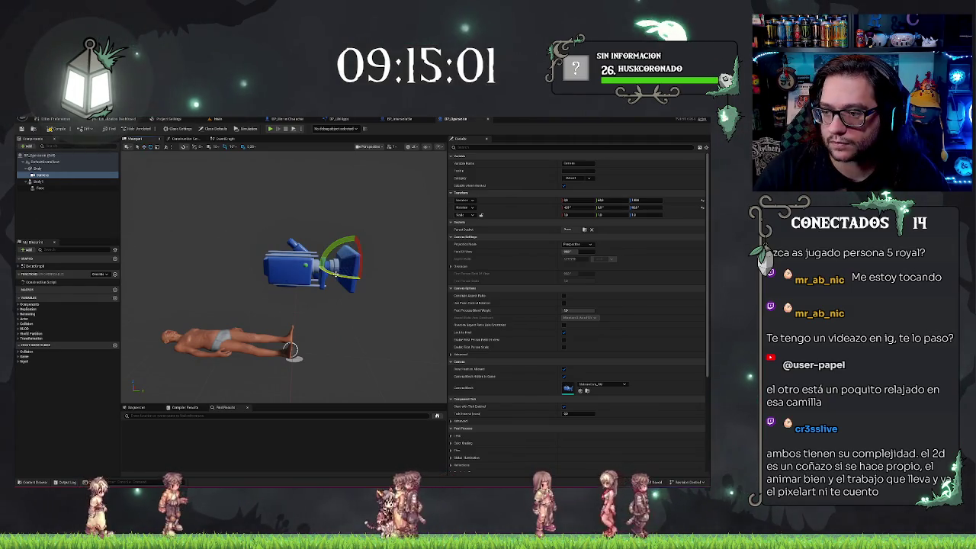
pyautogui.moveTo(335, 274); pyautogui.dragTo(363, 269)
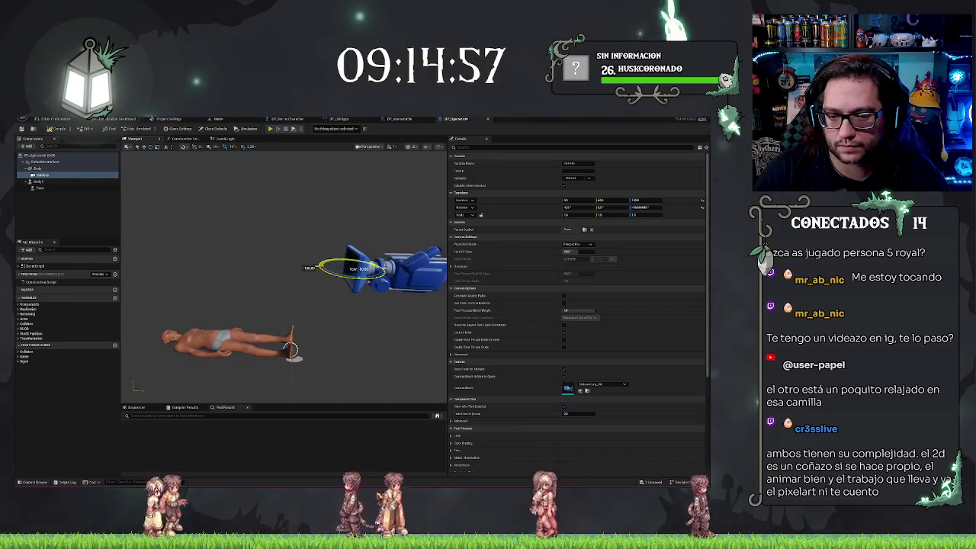
pyautogui.moveTo(306, 255); pyautogui.dragTo(288, 269)
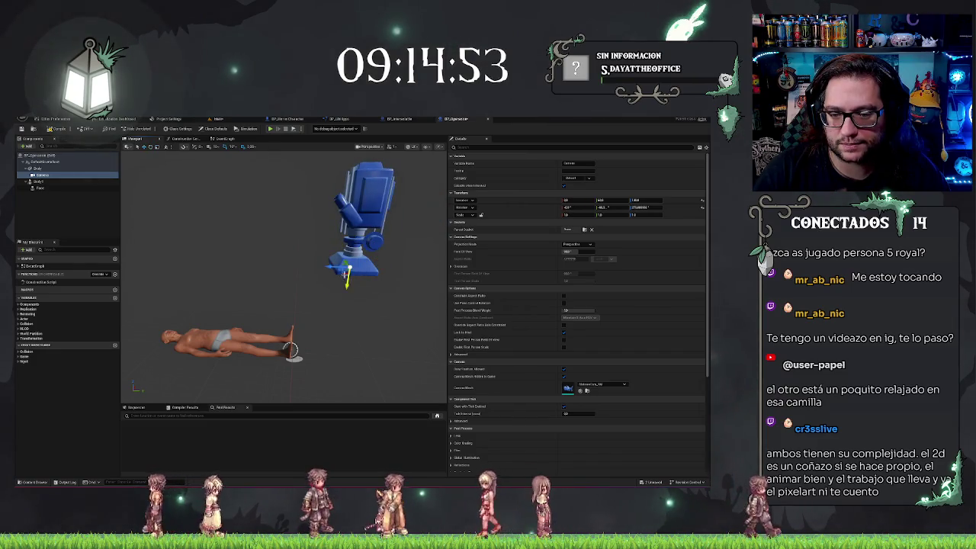
pyautogui.hotkey('ctrl', 'z')
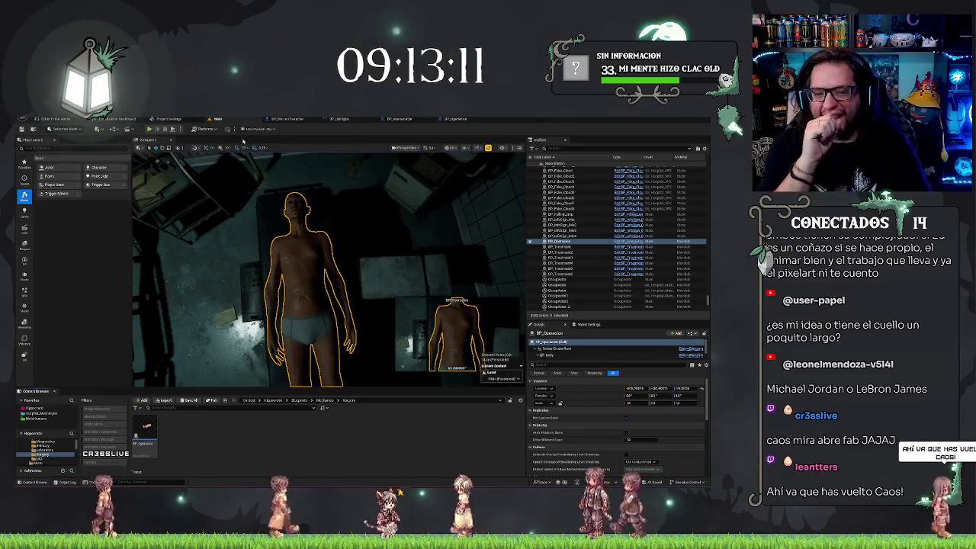
pyautogui.moveTo(305, 229); pyautogui.dragTo(347, 205)
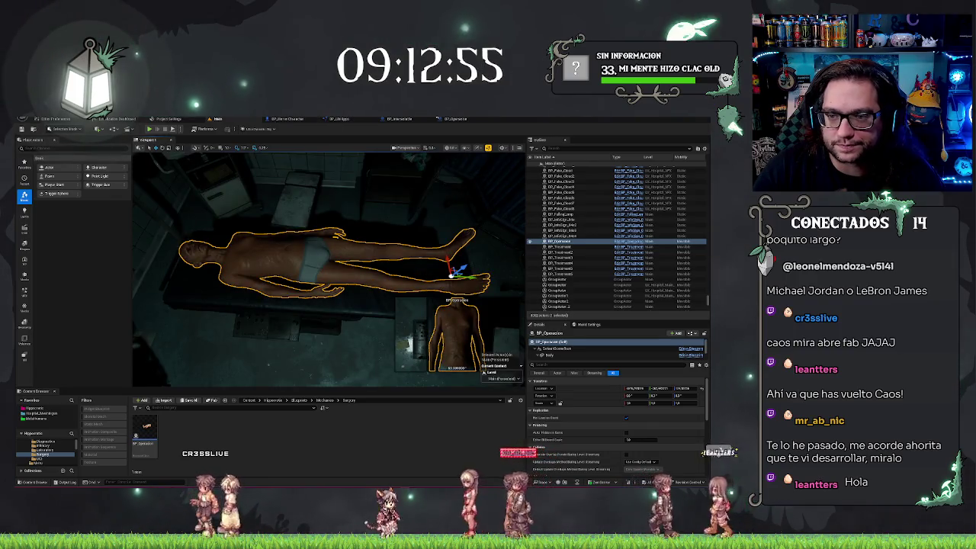
# In BP_Operacion, shorten Body1 lengthwise by dragging its Z scale lower.
pyautogui.click(448, 119)
pyautogui.click(42, 181)
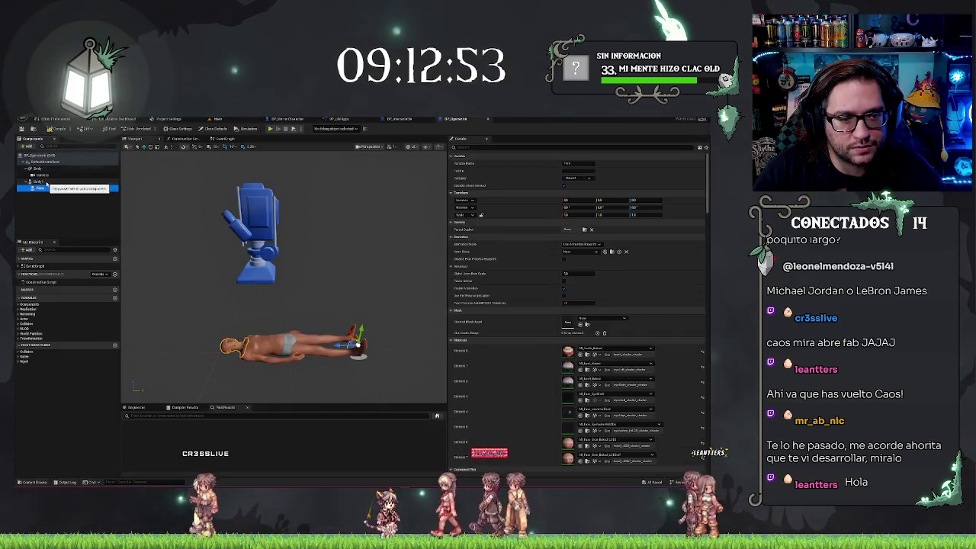
pyautogui.click(635, 214)
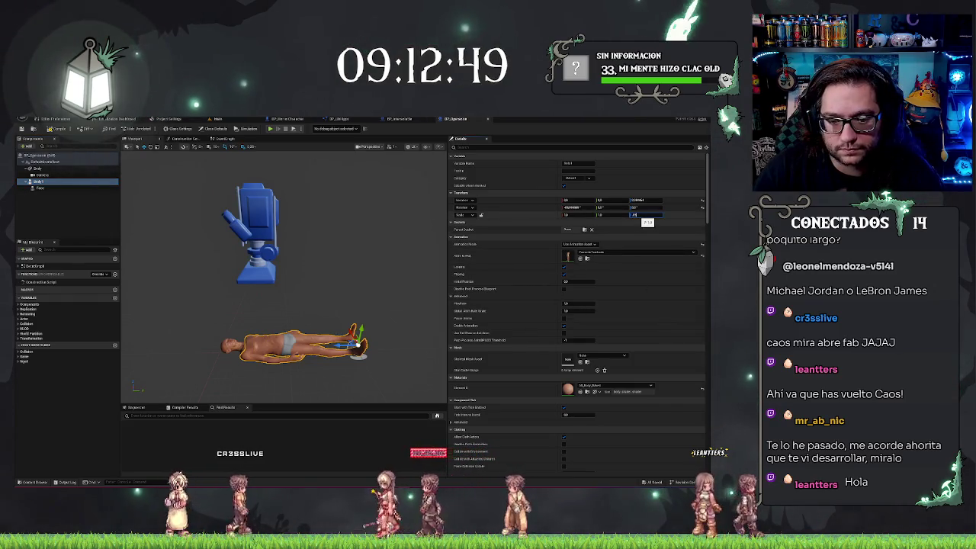
pyautogui.moveTo(634, 216)
pyautogui.mouseDown()
pyautogui.moveTo(615, 213)
pyautogui.moveTo(650, 215)
pyautogui.mouseUp()
# Select the Blueprint's camera, save the level and Blueprint, and return to the Main level.
pyautogui.moveTo(282, 251); pyautogui.dragTo(222, 254)
pyautogui.click(221, 254)
pyautogui.press('f')
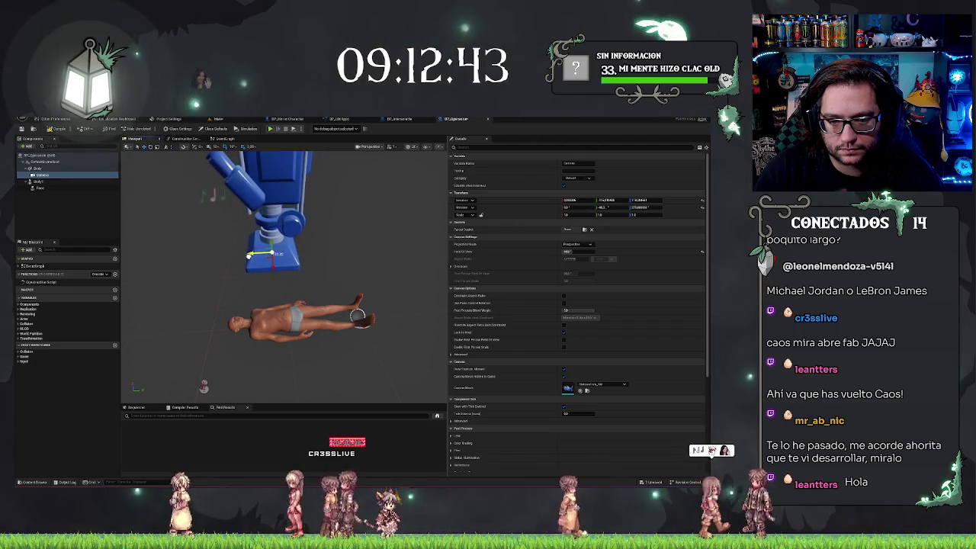
pyautogui.hotkey('ctrl', 'shift', 's')
pyautogui.click(228, 119)
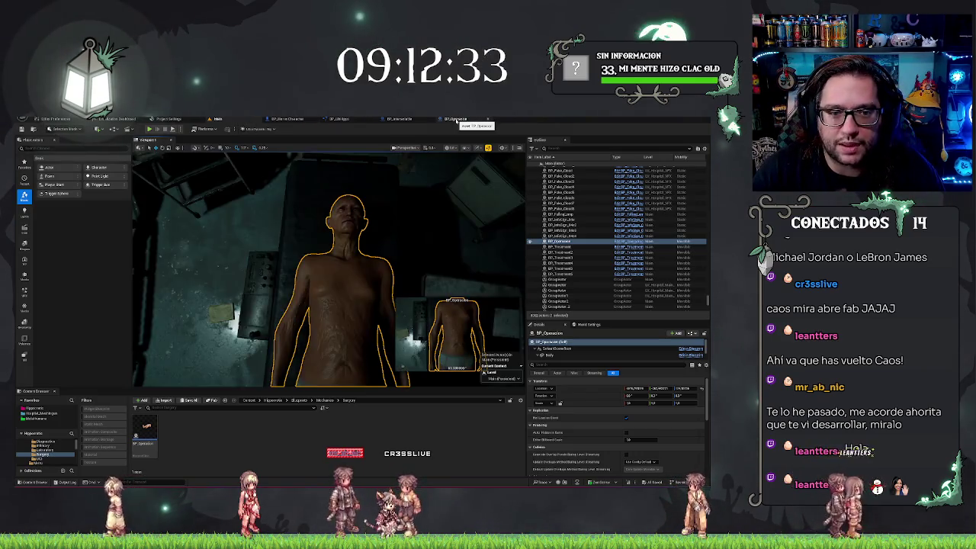
# Adjust the BP_Operacion camera's field of view and save the Blueprint.
pyautogui.click(456, 120)
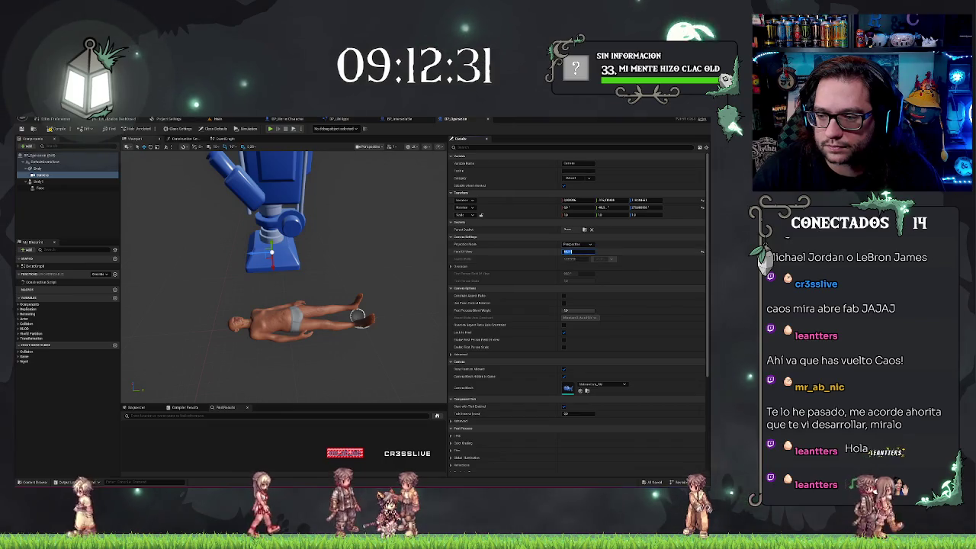
pyautogui.click(572, 251)
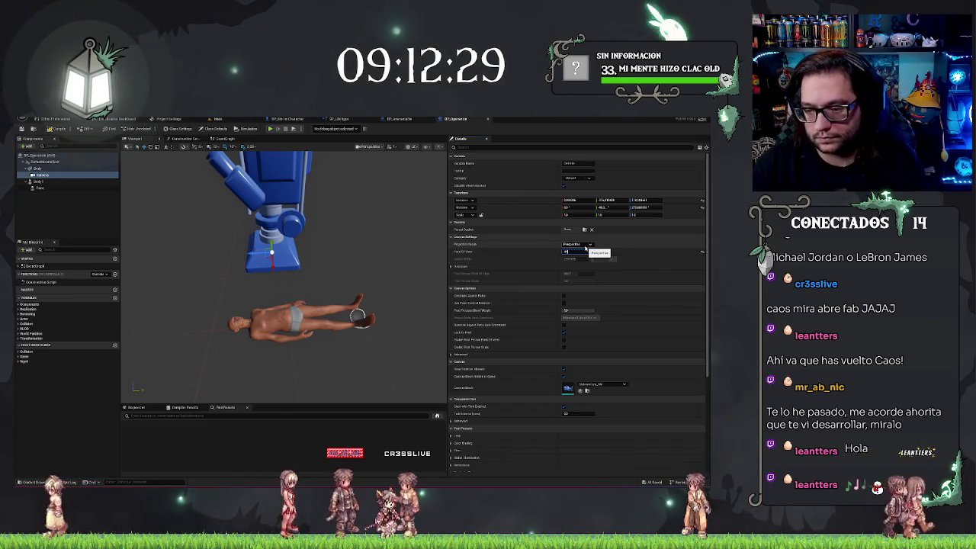
pyautogui.press('Return')
pyautogui.click(220, 120)
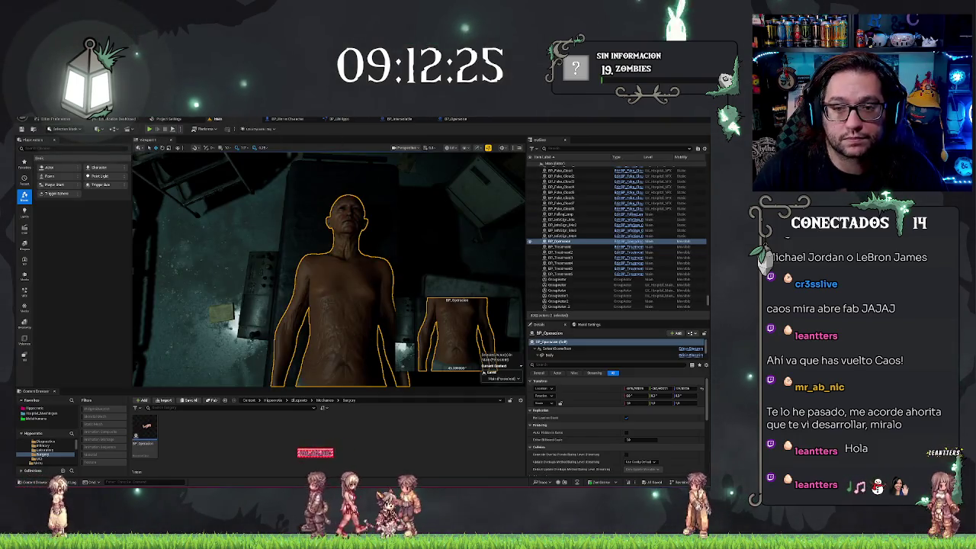
pyautogui.click(450, 120)
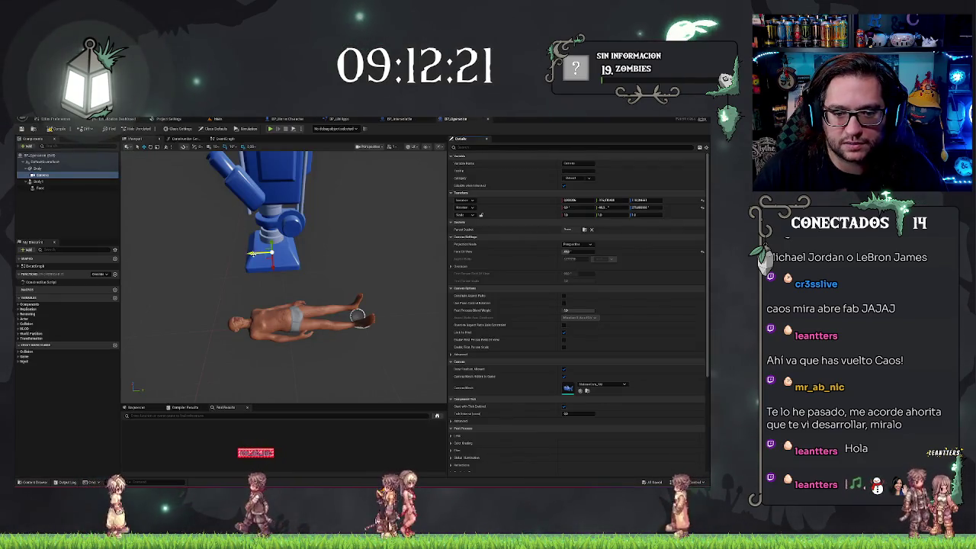
pyautogui.hotkey('ctrl', 's')
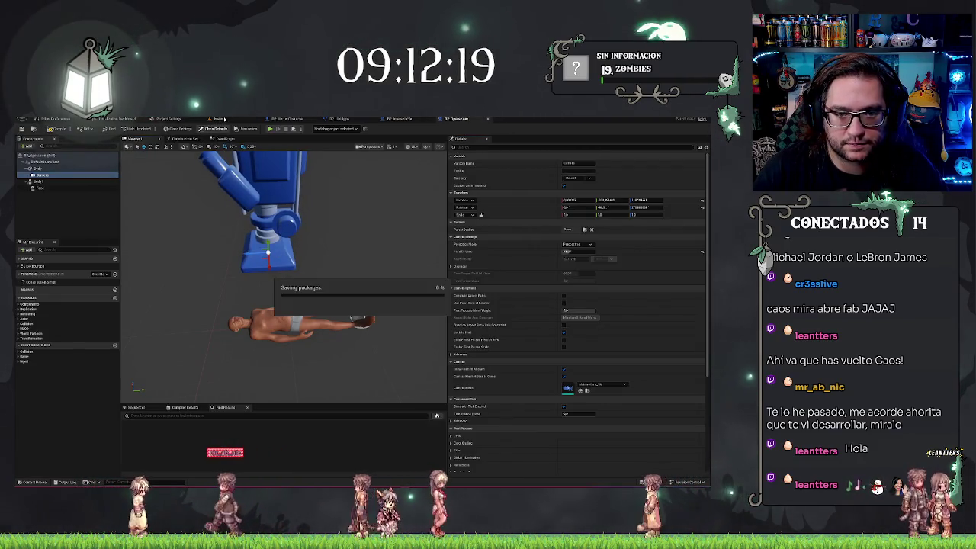
pyautogui.click(219, 119)
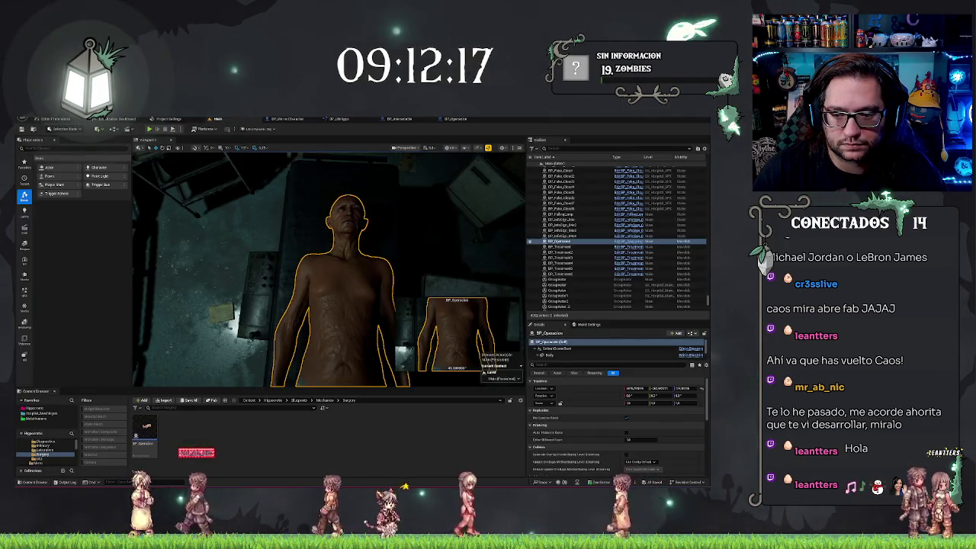
# Zoom in on the morgue table in the level and frame the view on the body.
pyautogui.scroll(2, 263, 241)
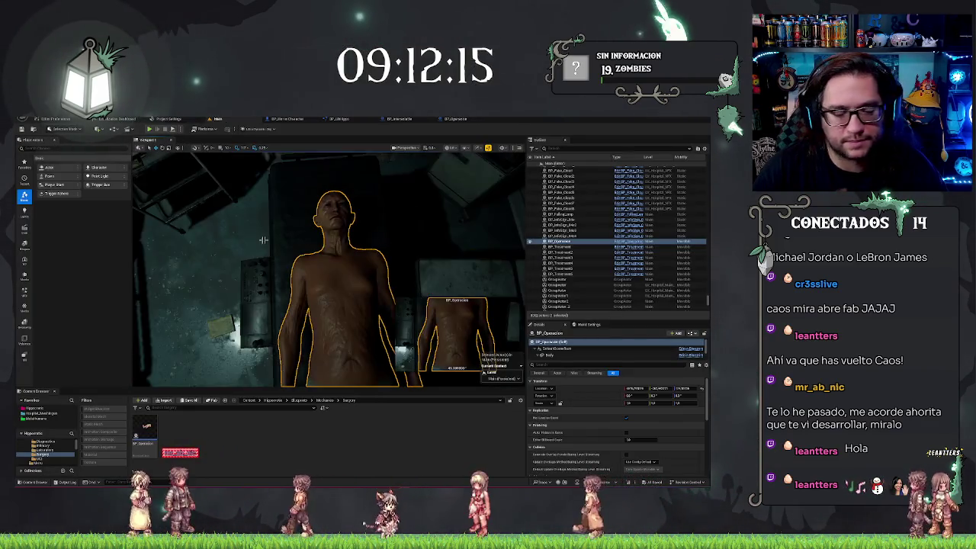
pyautogui.scroll(3, 263, 241)
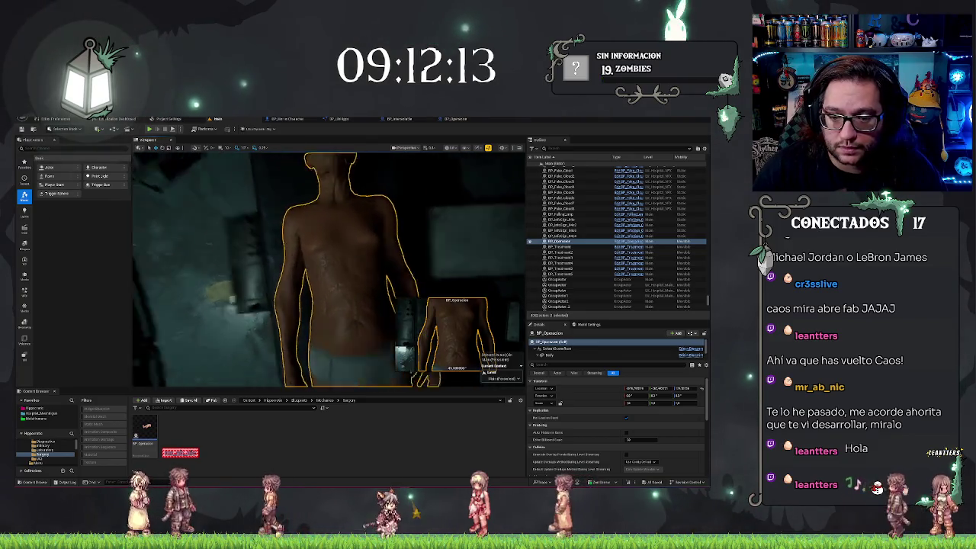
pyautogui.scroll(2, 328, 267)
pyautogui.press('f')
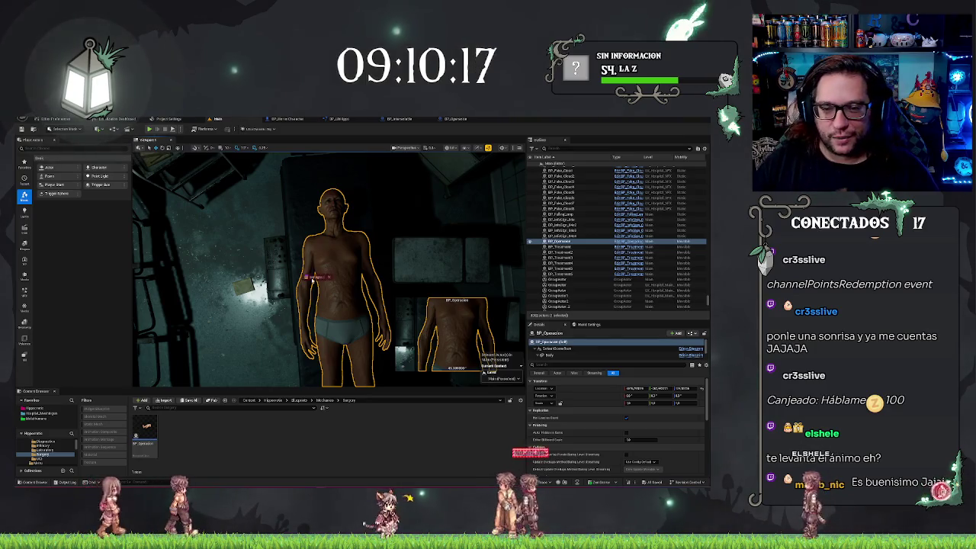
pyautogui.hotkey('alt', 'Tab')
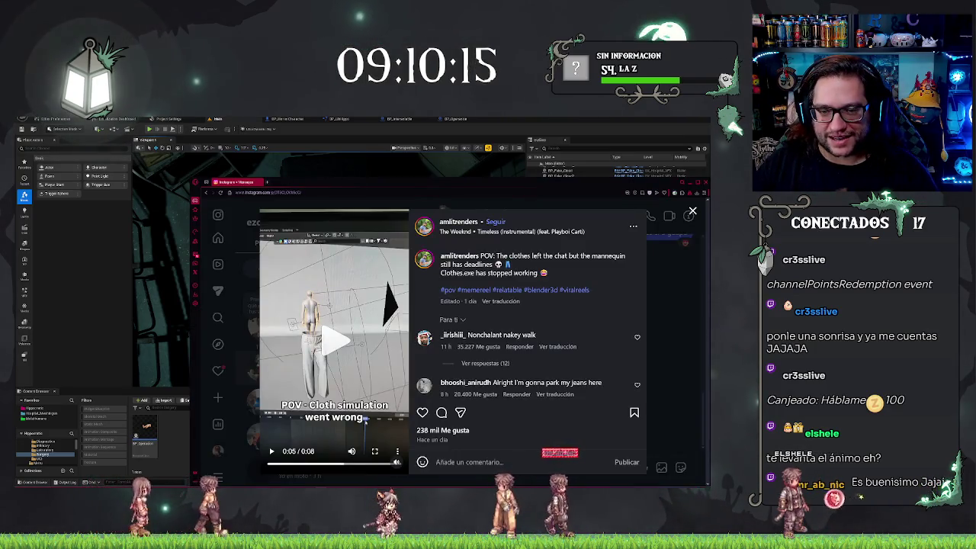
pyautogui.press('super+Up')
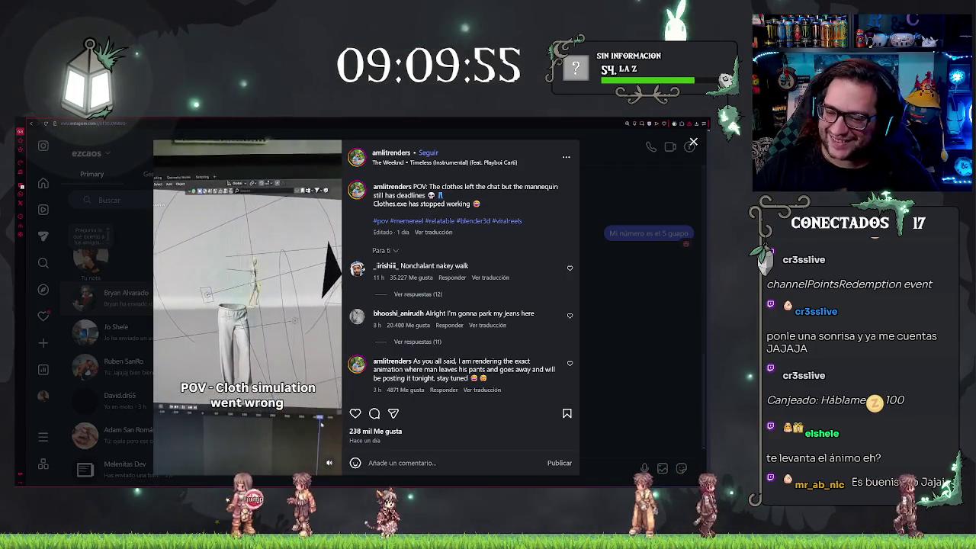
pyautogui.hotkey('alt', 'Tab')
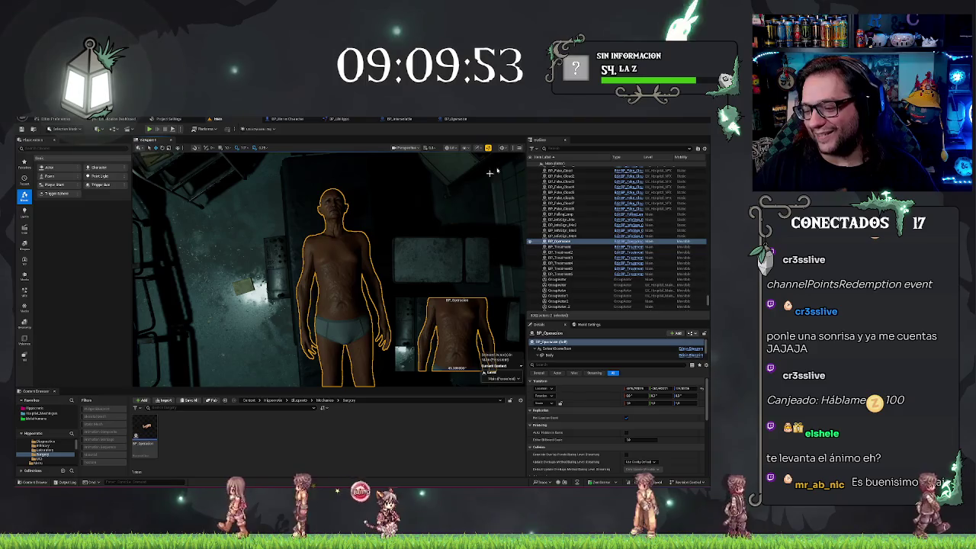
# Orbit to check the body lying on the table, reselect it, then select the BP_FallingLamp actor.
pyautogui.scroll(5, 388, 234)
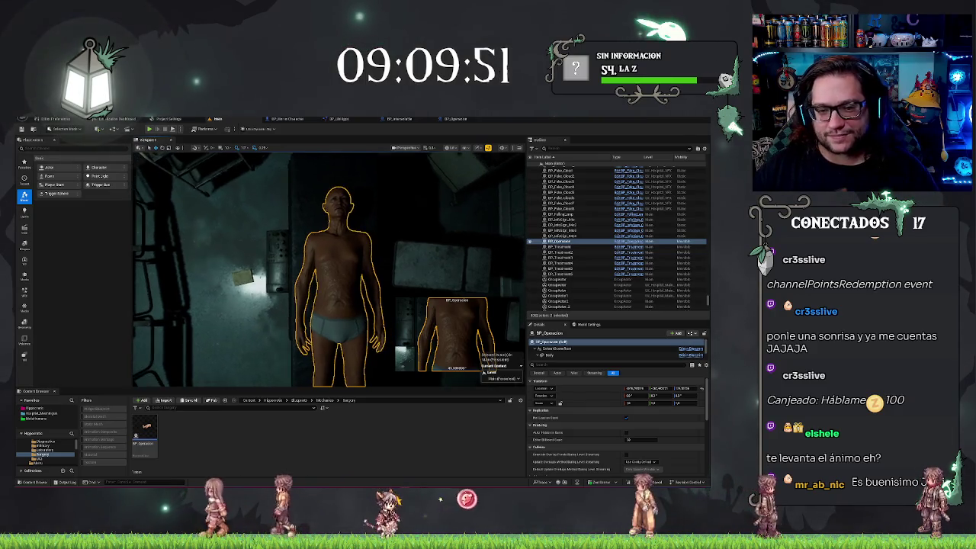
pyautogui.moveTo(388, 234); pyautogui.dragTo(475, 230)
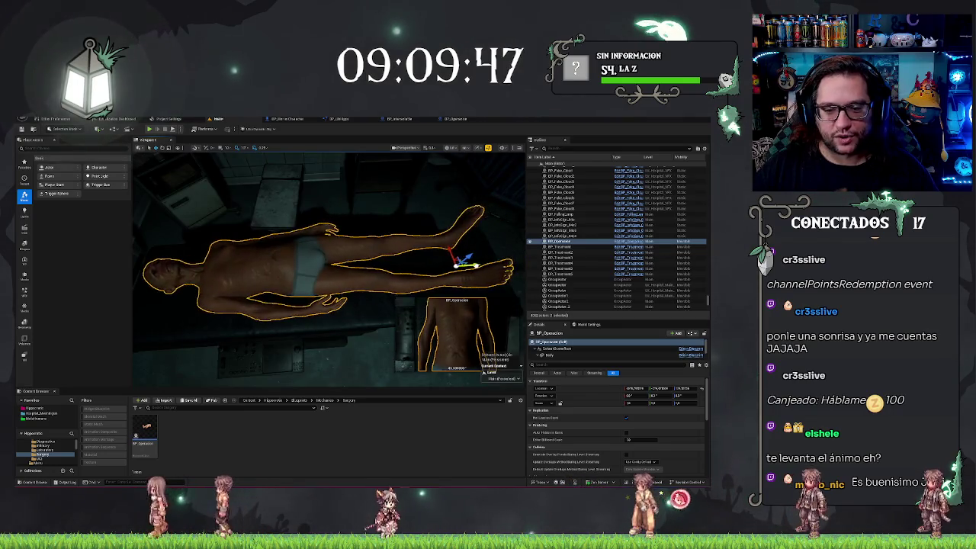
pyautogui.press('h')
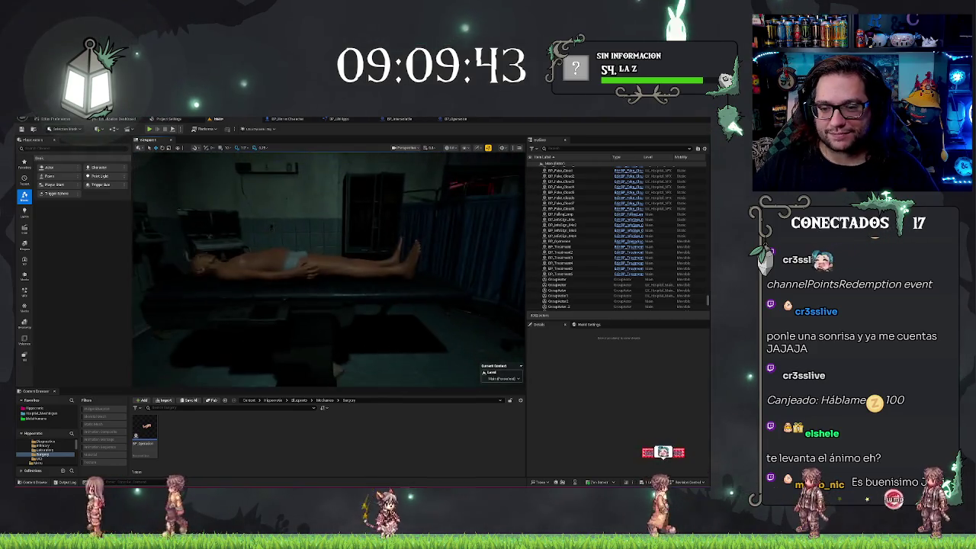
pyautogui.click(399, 280)
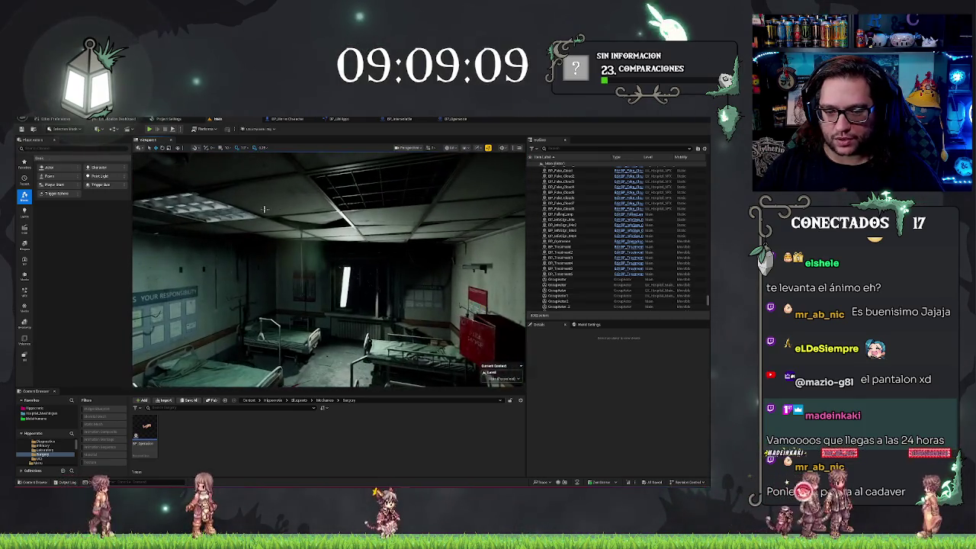
pyautogui.click(345, 282)
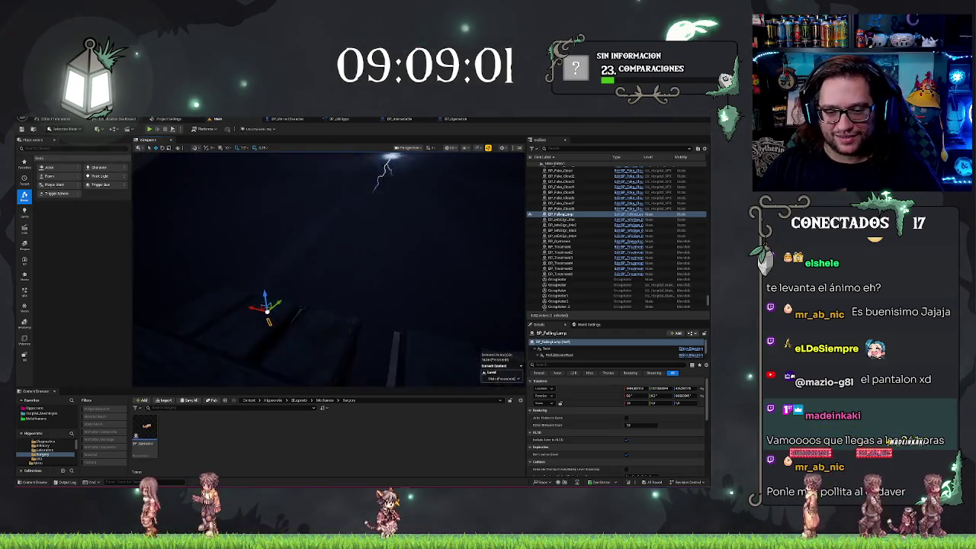
# Turn the view across the rooftop toward the ward where BP_FallingLamp hangs.
pyautogui.moveTo(328, 267); pyautogui.dragTo(359, 252)
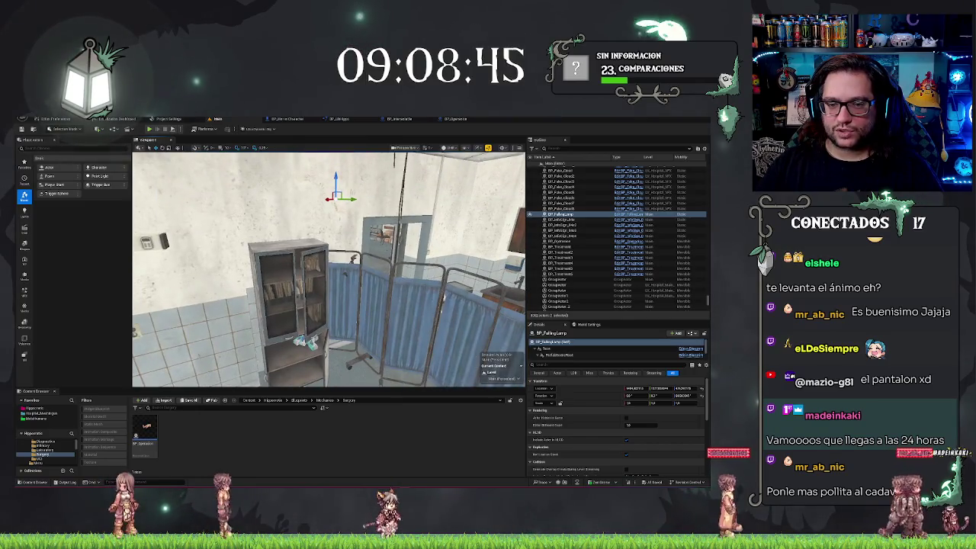
# Move BP_FallingLamp2 left over the operating room and tilt it nearer to vertical.
pyautogui.click(441, 236)
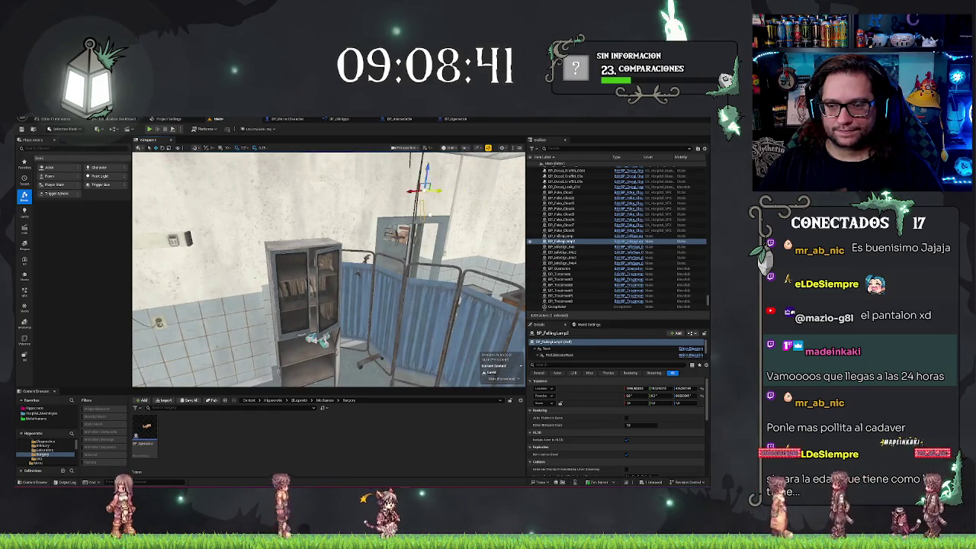
pyautogui.moveTo(165, 261); pyautogui.dragTo(217, 244)
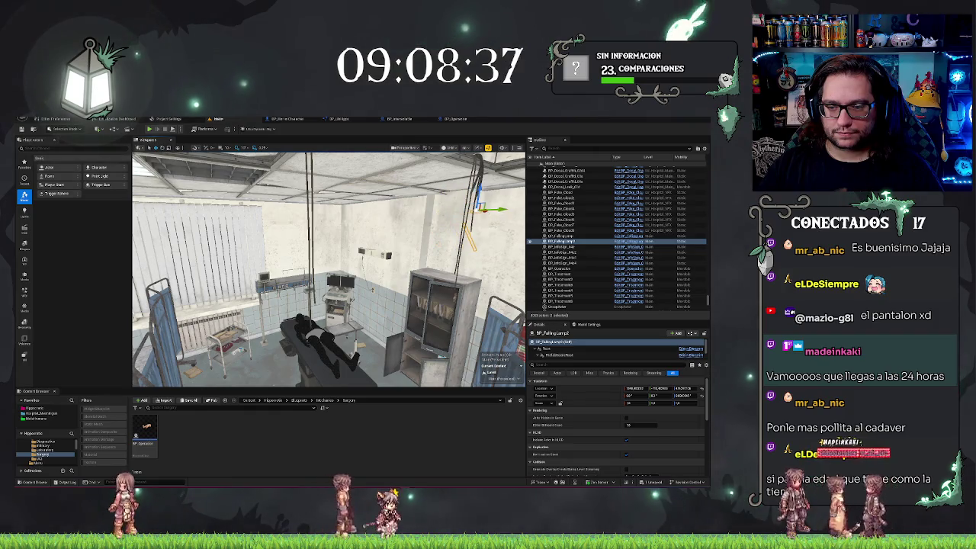
pyautogui.moveTo(480, 208); pyautogui.dragTo(271, 205)
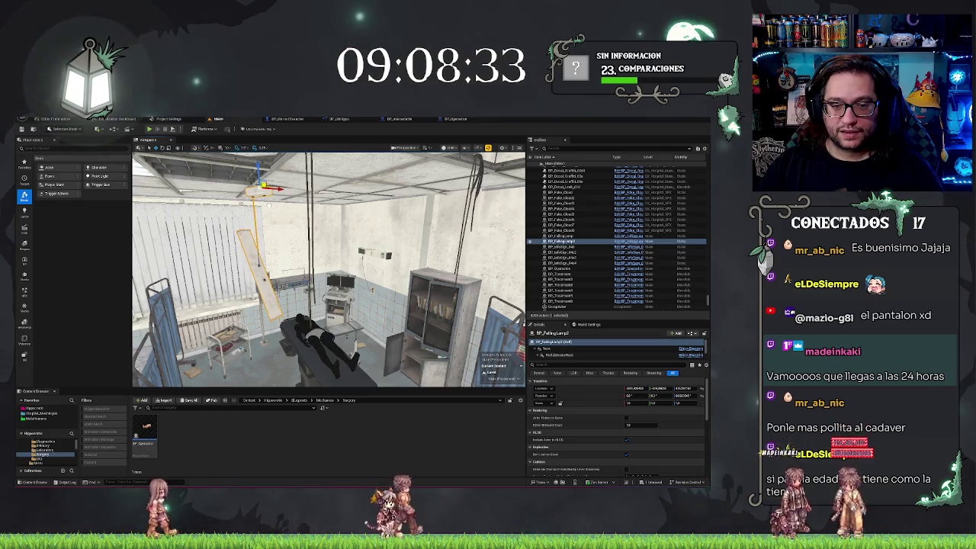
pyautogui.press('e')
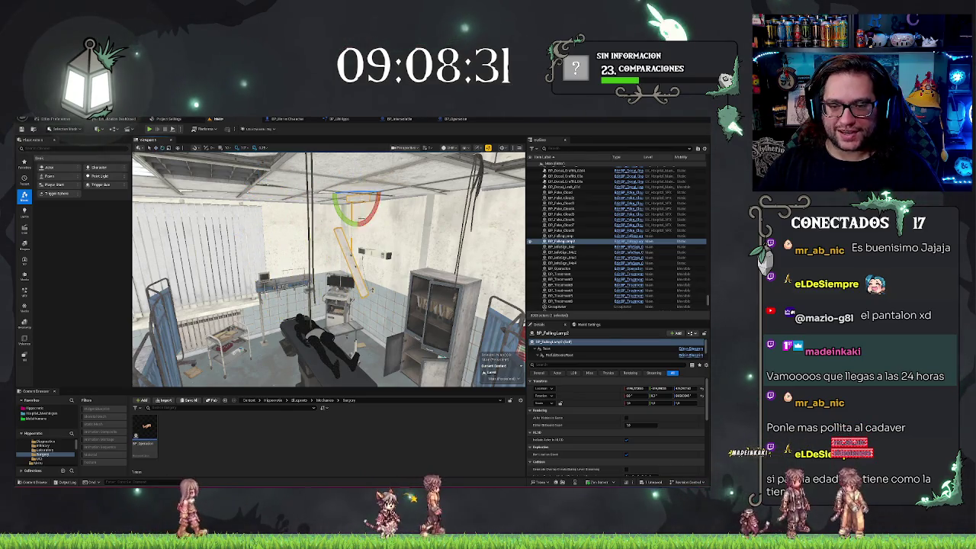
pyautogui.moveTo(364, 197); pyautogui.dragTo(355, 200)
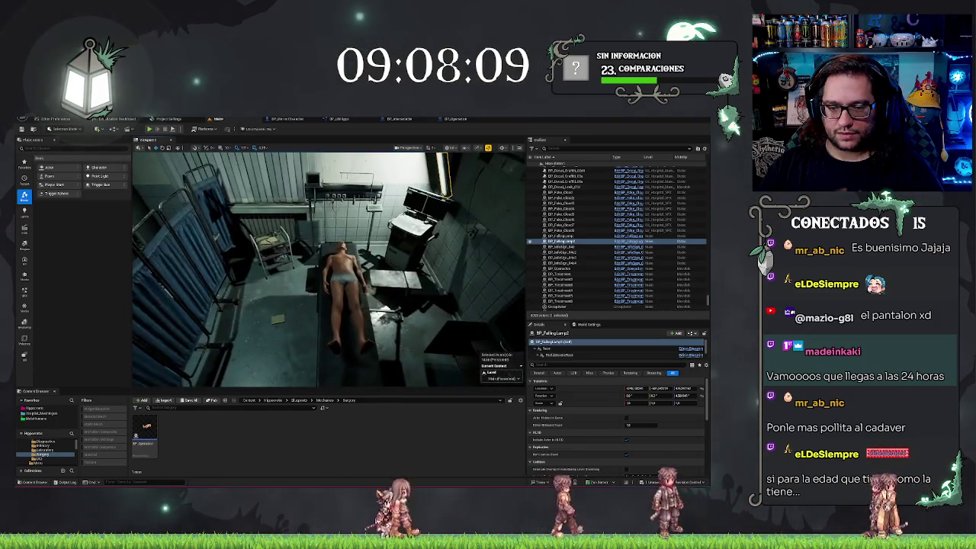
# Look down on the body on the surgery table, select it, save the level, and bring up BP_Operacion.
pyautogui.moveTo(439, 212)
pyautogui.mouseDown()
pyautogui.moveTo(427, 229)
pyautogui.moveTo(439, 211)
pyautogui.moveTo(460, 226)
pyautogui.mouseUp()
pyautogui.moveTo(406, 302)
pyautogui.mouseDown()
pyautogui.moveTo(406, 321)
pyautogui.moveTo(396, 320)
pyautogui.moveTo(412, 305)
pyautogui.moveTo(381, 290)
pyautogui.mouseUp()
pyautogui.moveTo(328, 267)
pyautogui.mouseDown()
pyautogui.moveTo(328, 282)
pyautogui.moveTo(328, 265)
pyautogui.mouseUp()
pyautogui.click(336, 290)
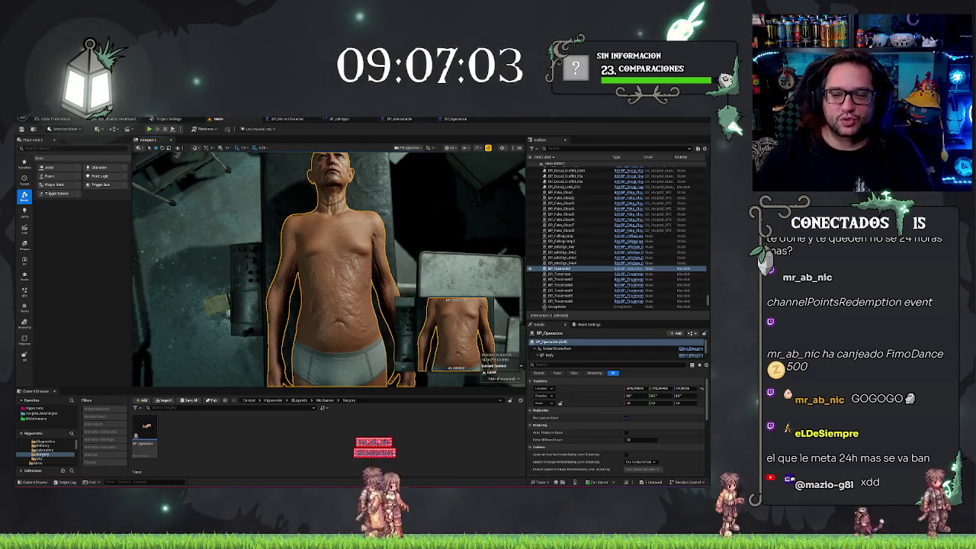
pyautogui.hotkey('ctrl', 's')
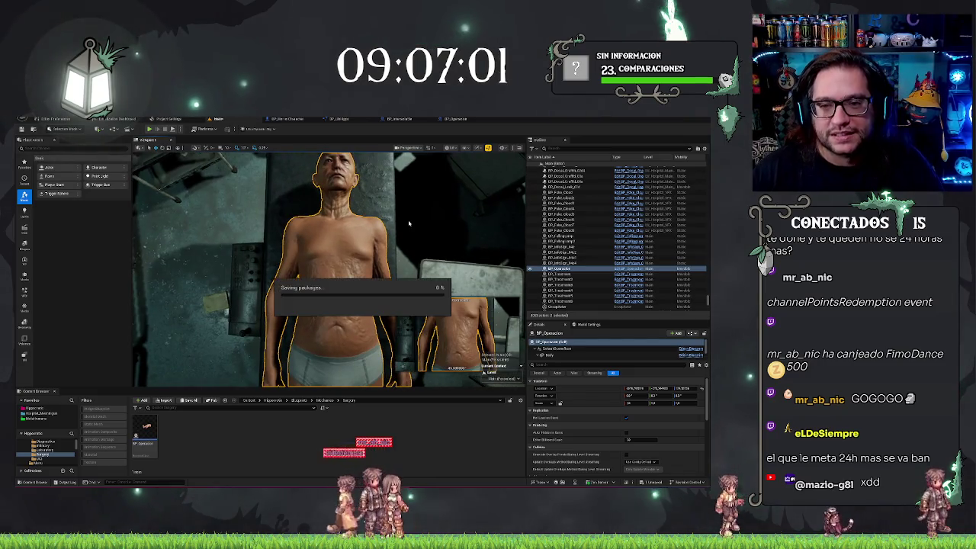
pyautogui.click(455, 119)
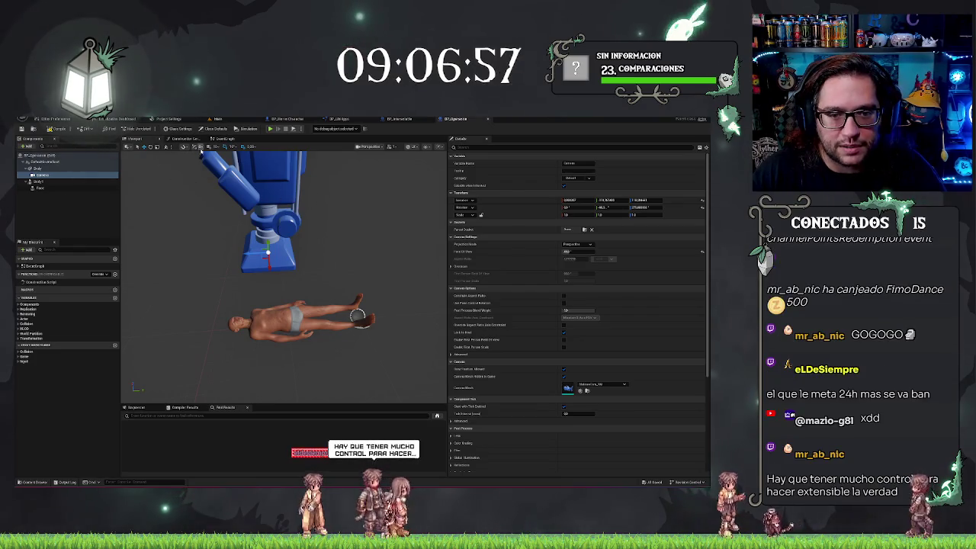
pyautogui.click(225, 139)
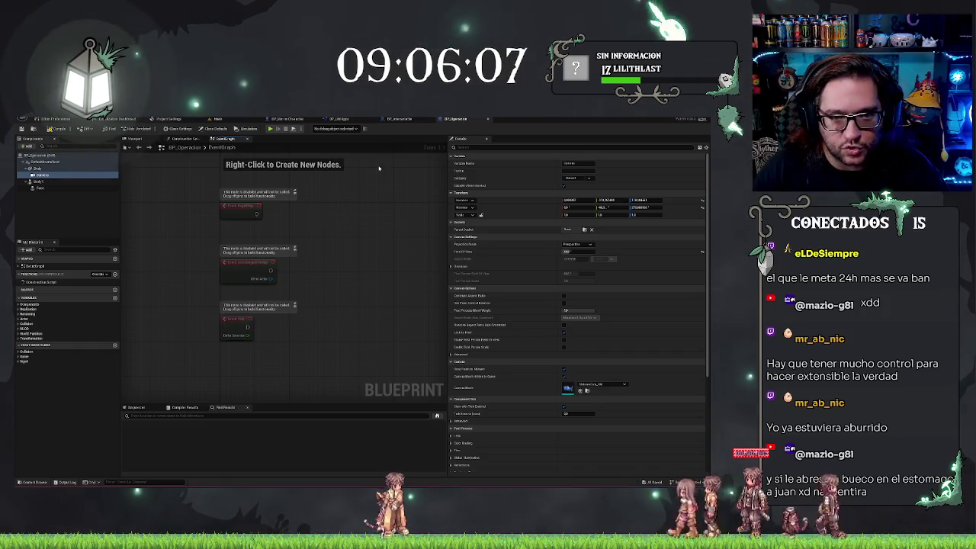
pyautogui.click(218, 119)
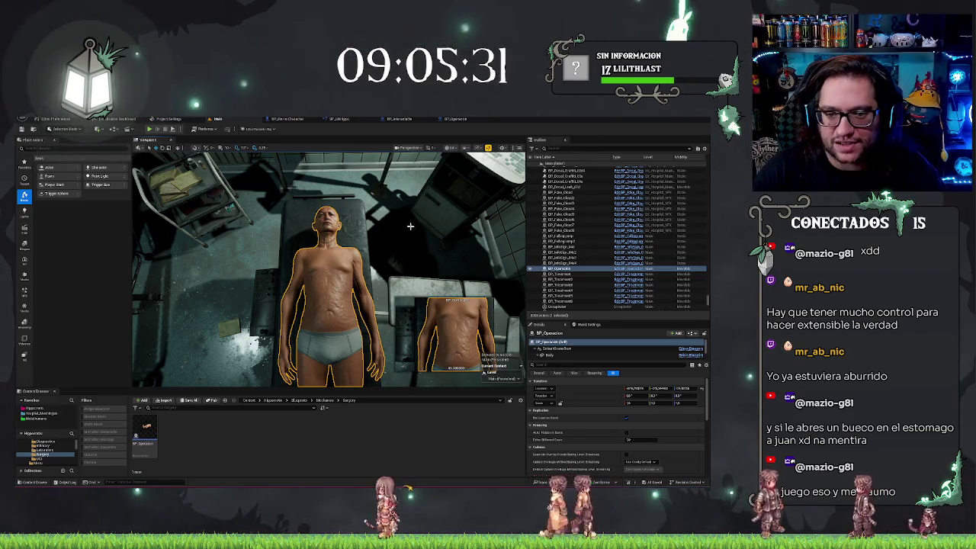
# Orbit the viewport lower for a more frontal view of the corpse on the morgue slab.
pyautogui.moveTo(410, 225); pyautogui.dragTo(404, 196)
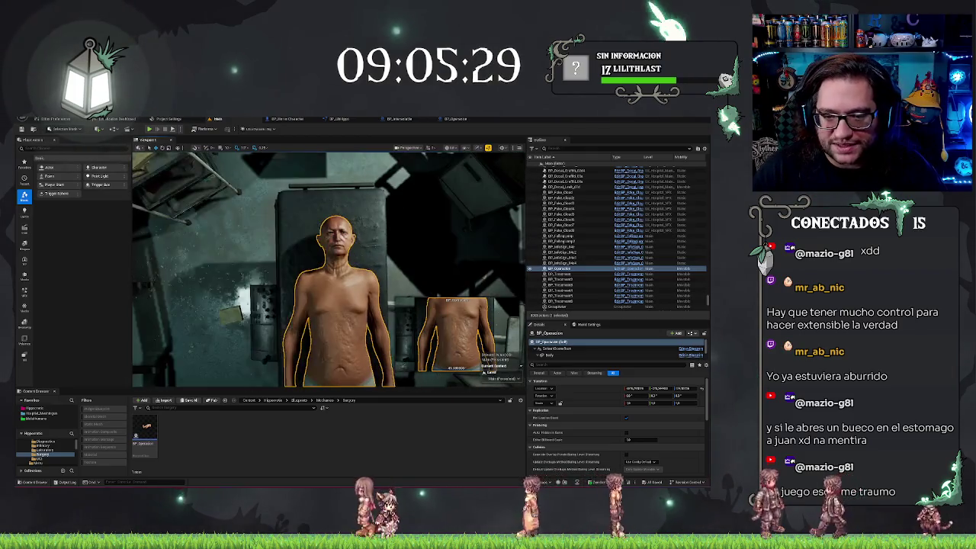